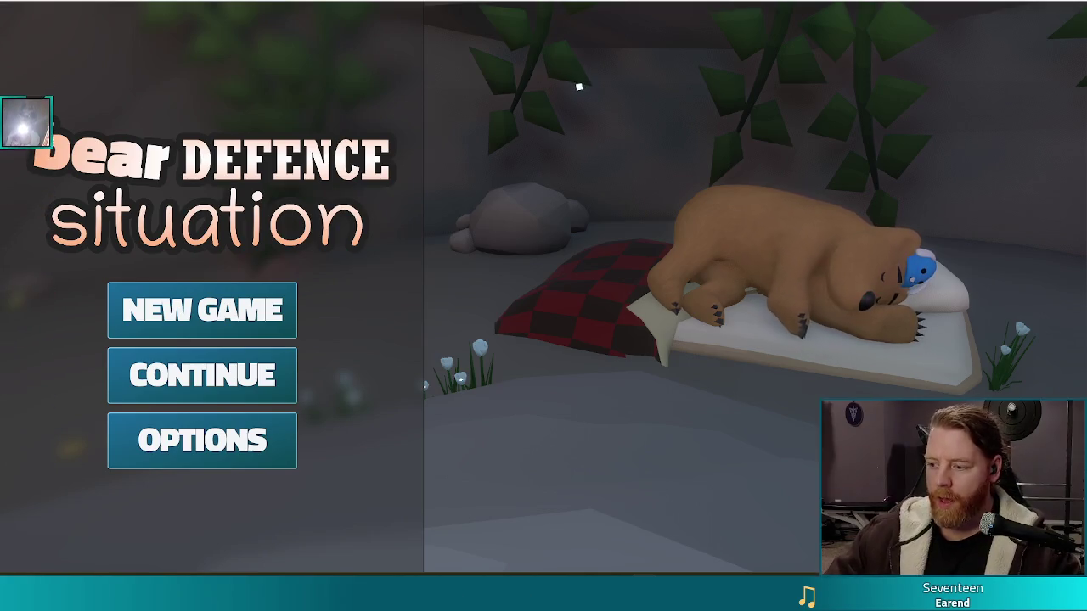
# Raise the system volume.
pyautogui.press('XF86AudioRaiseVolume')
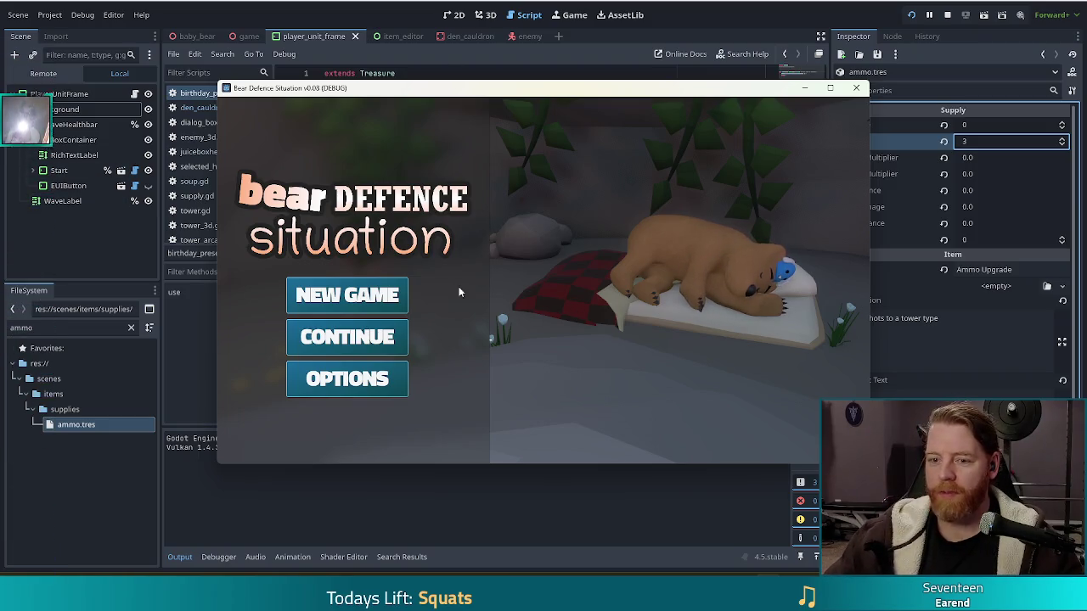
# Start a new game in the debug build and move its window up and to the left.
pyautogui.click(351, 296)
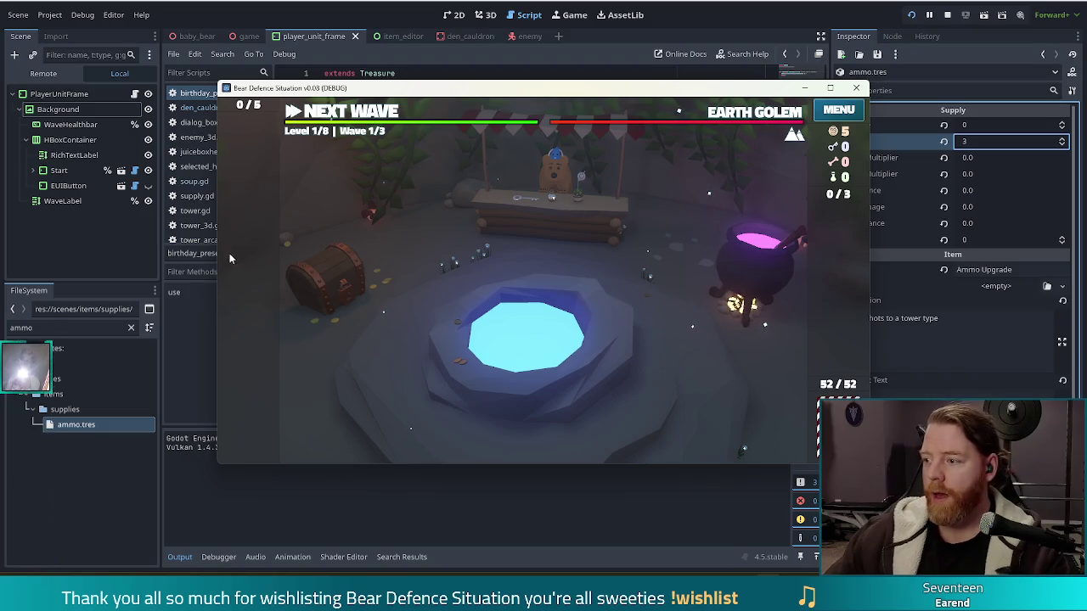
pyautogui.moveTo(659, 90); pyautogui.dragTo(610, 77)
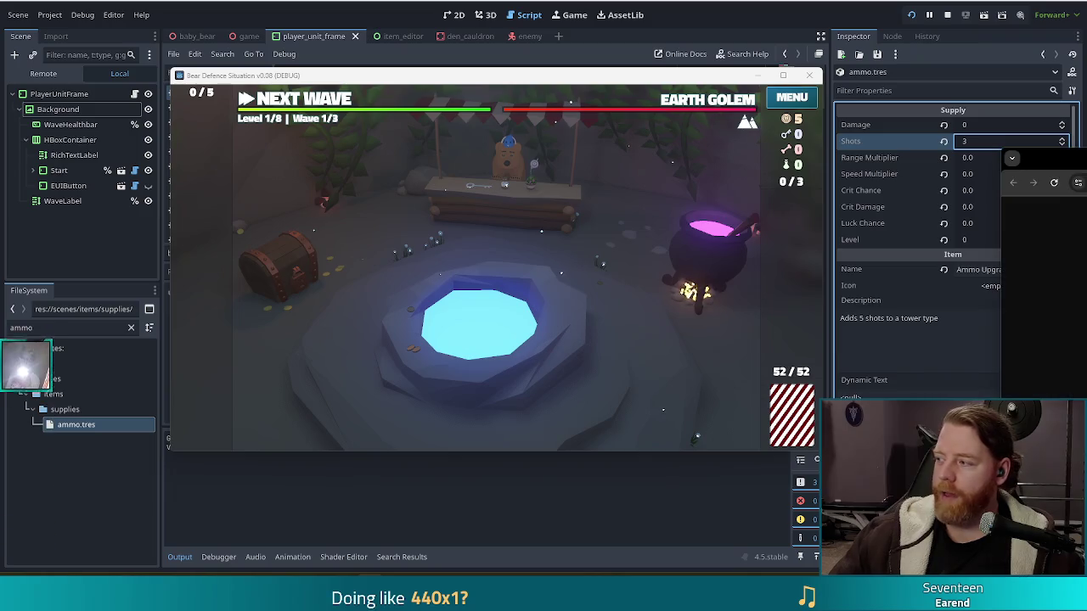
pyautogui.keyDown('ctrl'); pyautogui.scroll(5, 730, 389); pyautogui.keyUp('ctrl')
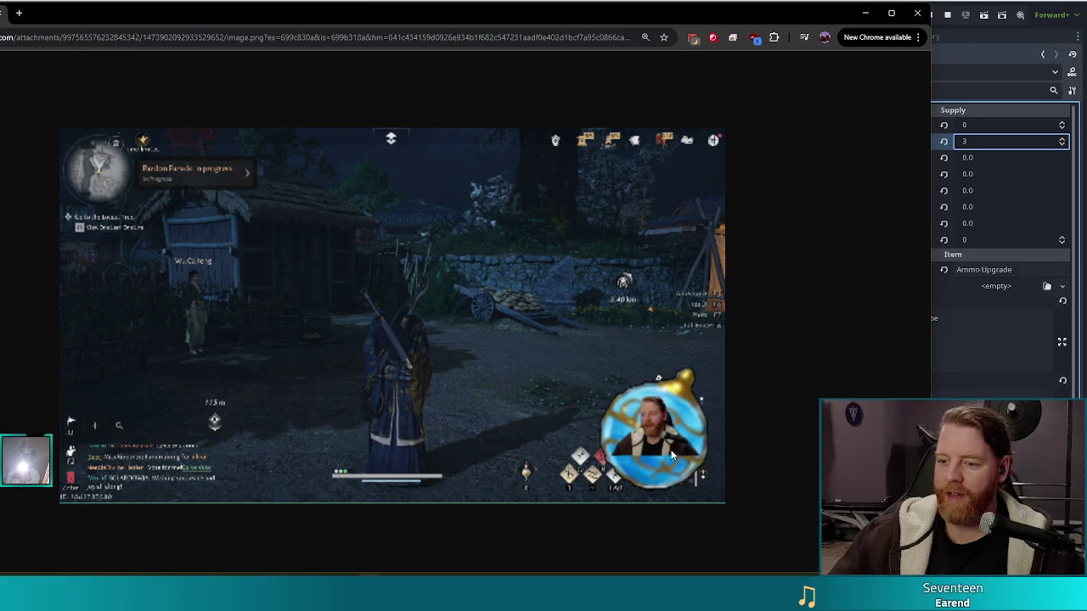
# Zoom the shared screenshot back to 100% in Chrome, then close Chrome.
pyautogui.hotkey('ctrl', '-')
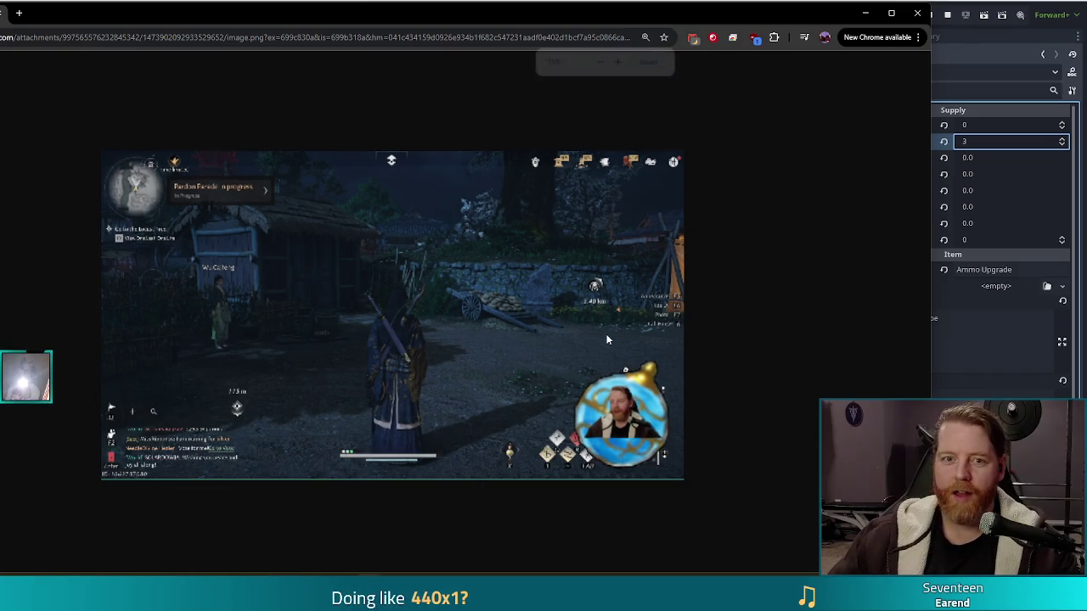
pyautogui.hotkey('ctrl', '-')
pyautogui.hotkey('ctrl', '-')
pyautogui.hotkey('ctrl', '-')
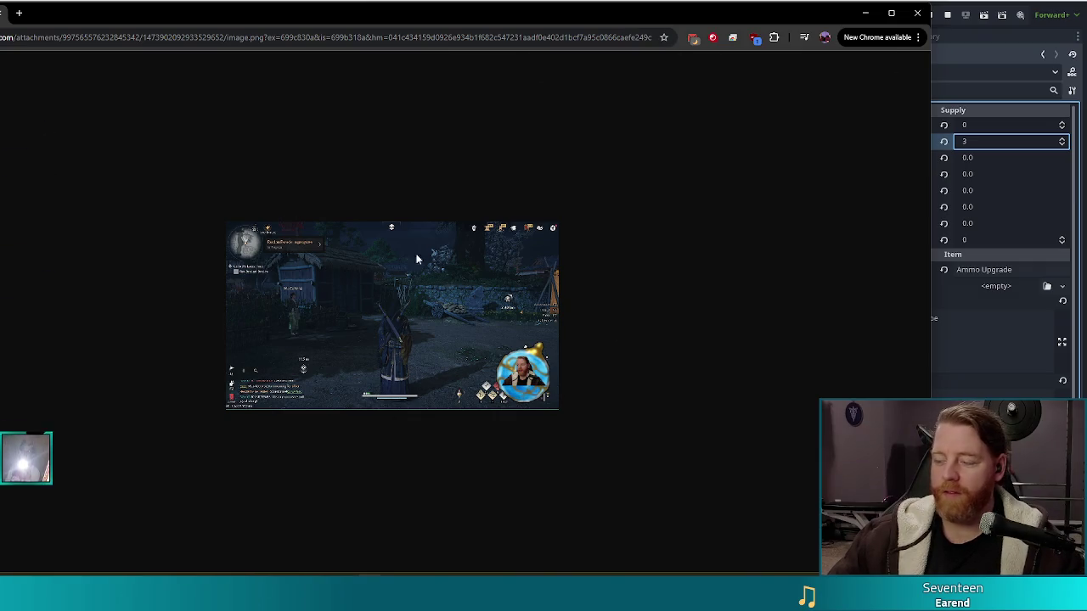
pyautogui.click(917, 13)
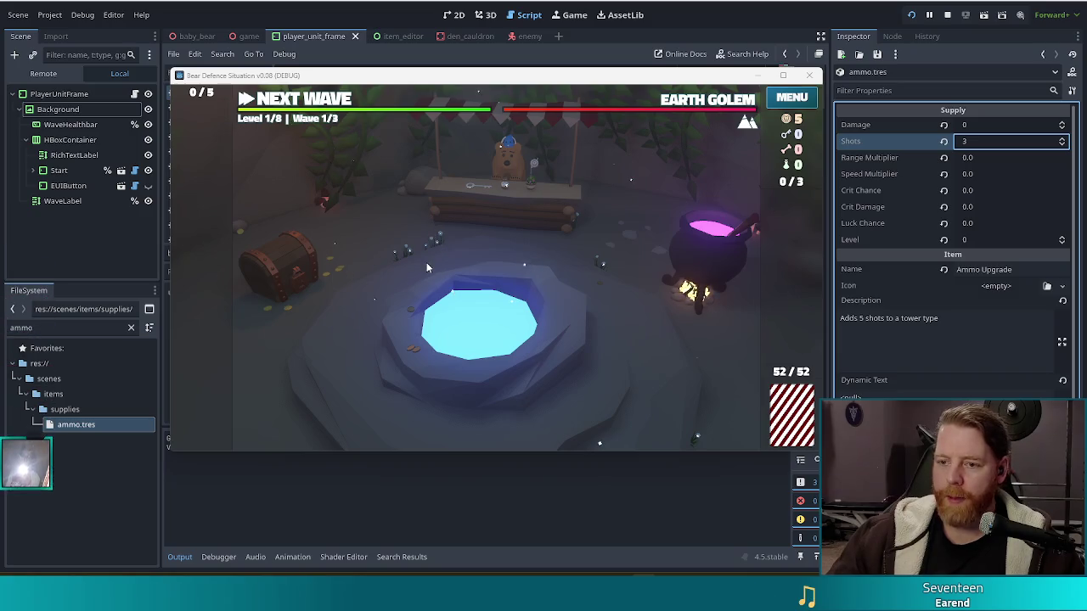
# Advance to the battle map and run the 'upgrade' debug command to show Ballista Tower upgrades.
pyautogui.click(303, 99)
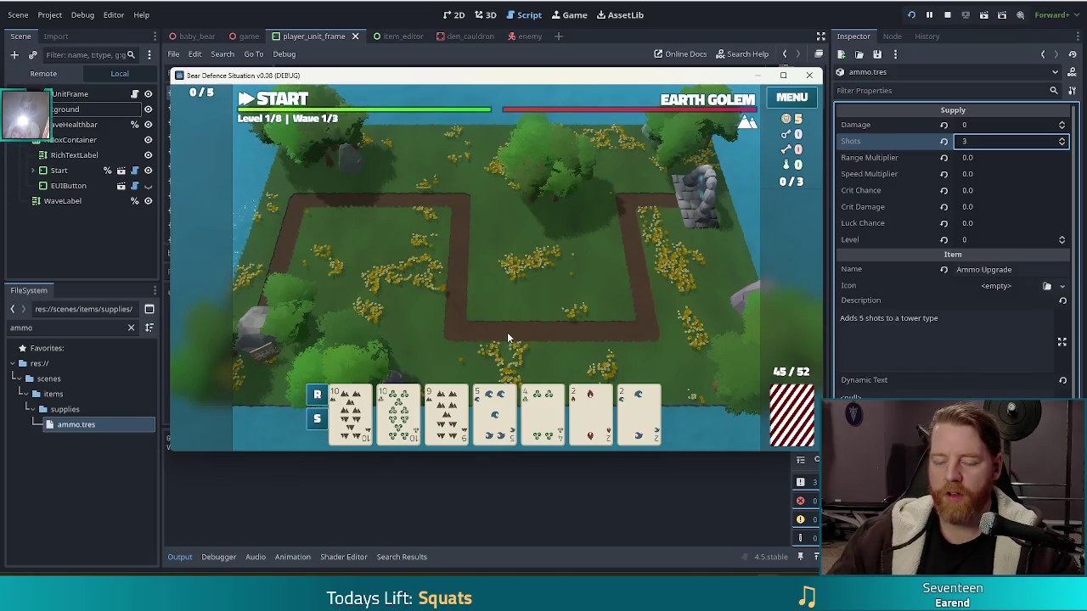
pyautogui.press('`')
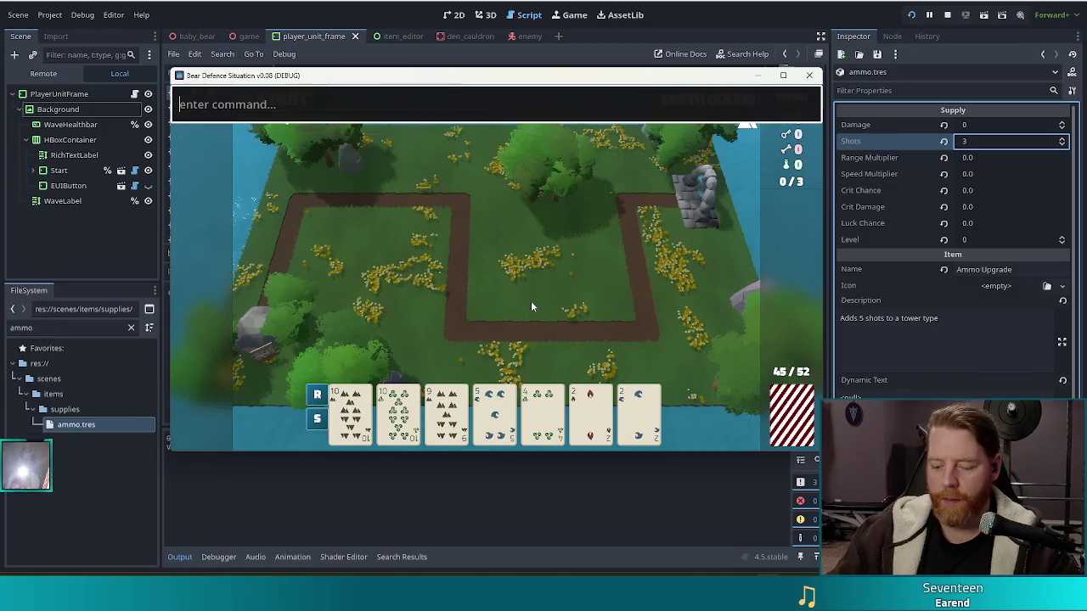
pyautogui.write('upgrade')
pyautogui.press('Return')
pyautogui.press('`')
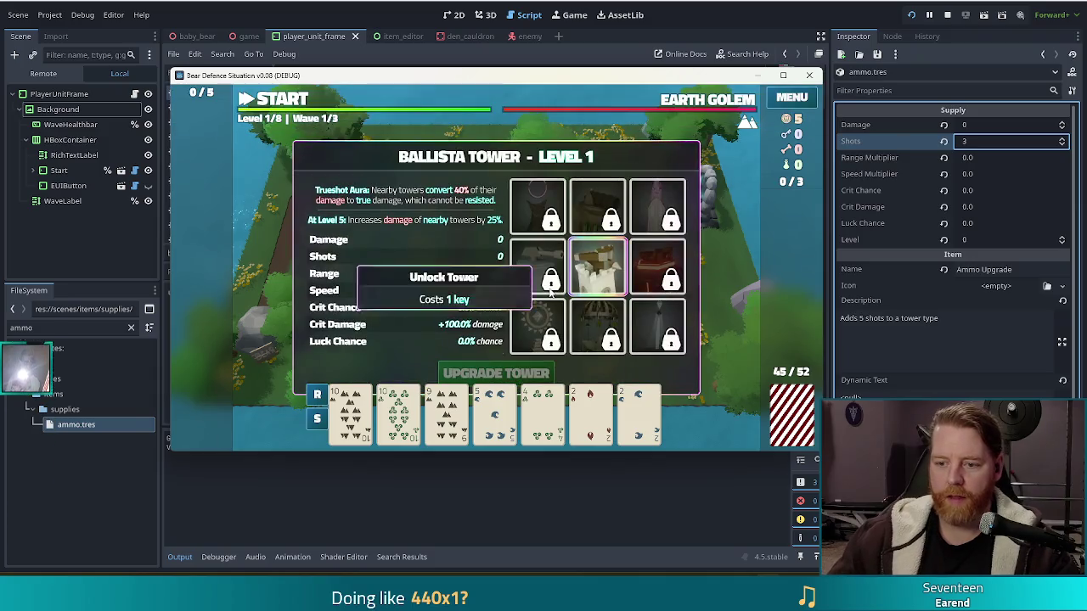
# Show the Earth Tower's Level 1 stats: 0 damage, 0 shots, 5.0 range, 1.0/sec speed.
pyautogui.click(594, 202)
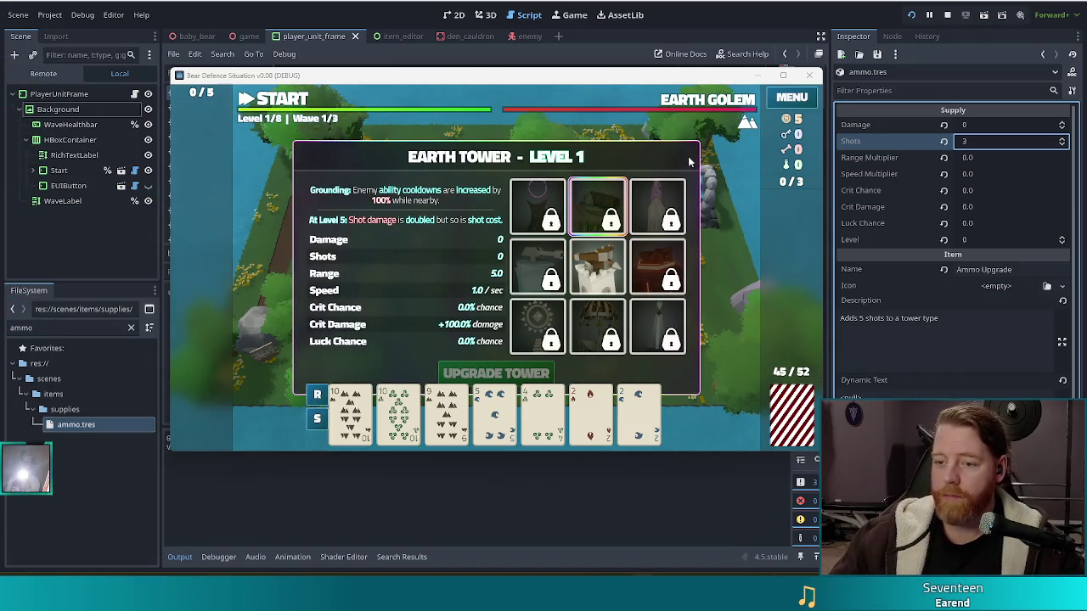
pyautogui.moveTo(597, 276)
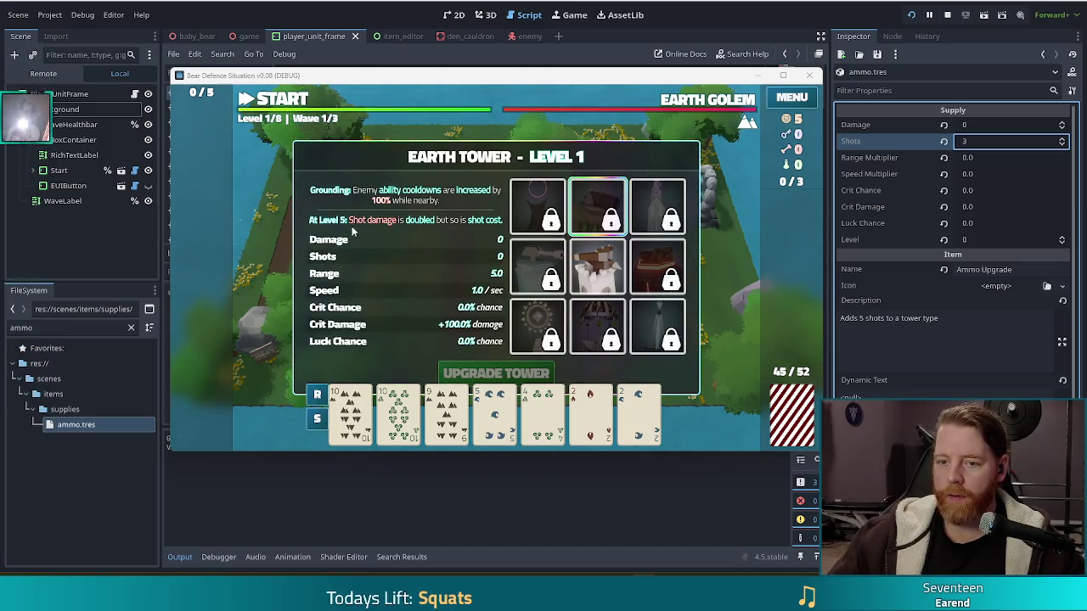
pyautogui.moveTo(599, 219)
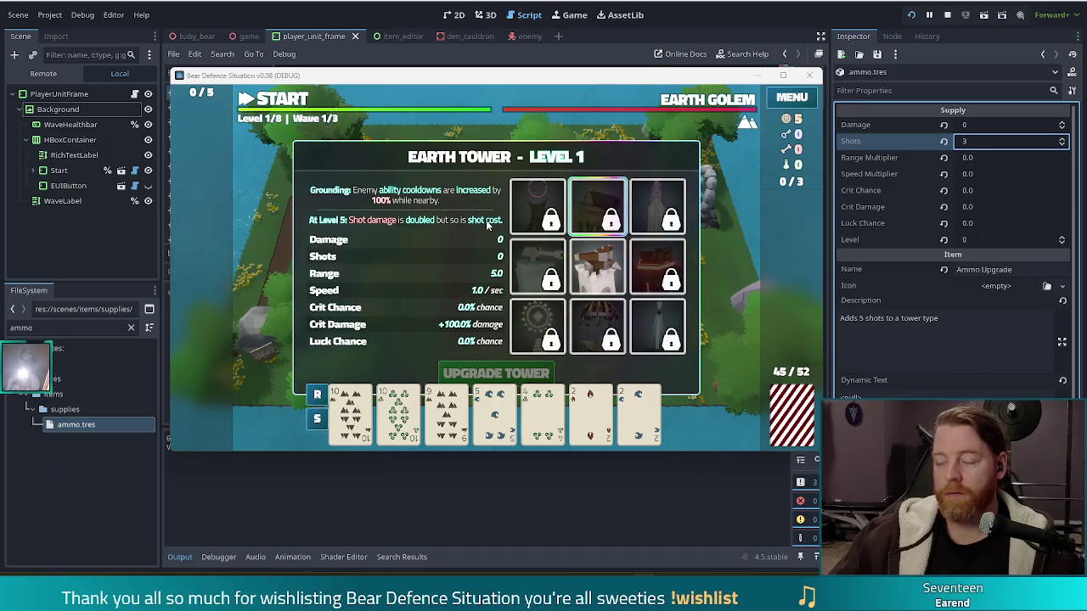
# View the Ice Tower's Level 1 Chill details, then switch to the Arcane Tower's Level 1 details.
pyautogui.click(537, 262)
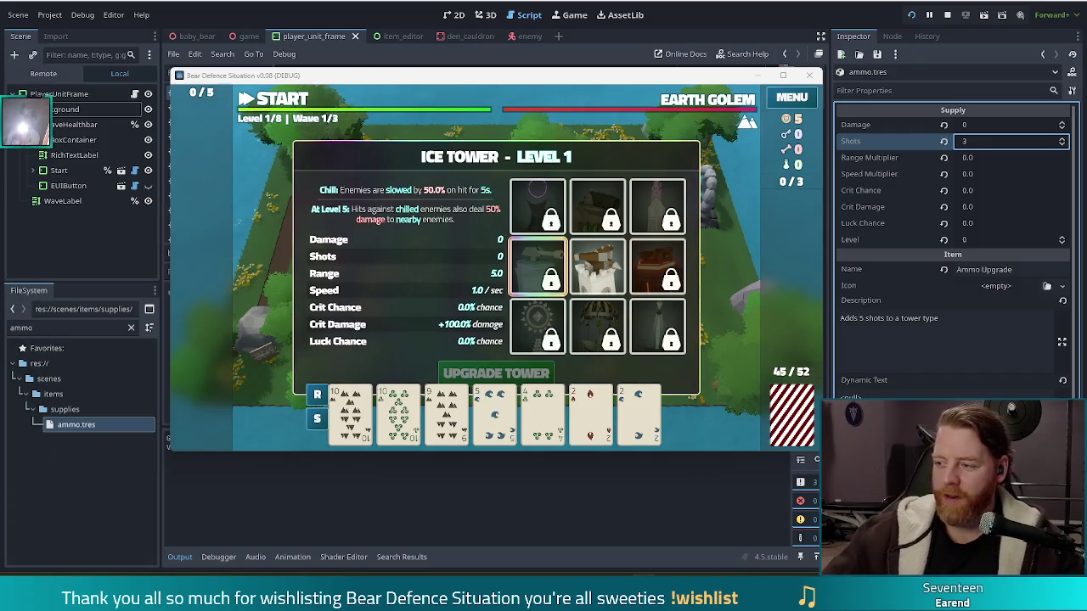
pyautogui.moveTo(491, 202)
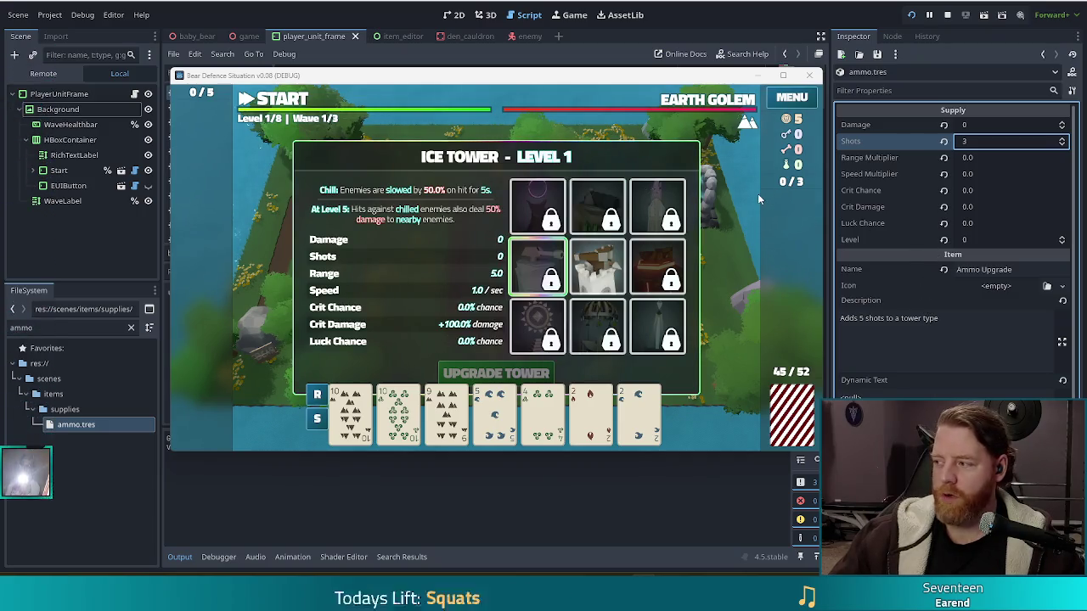
pyautogui.click(644, 202)
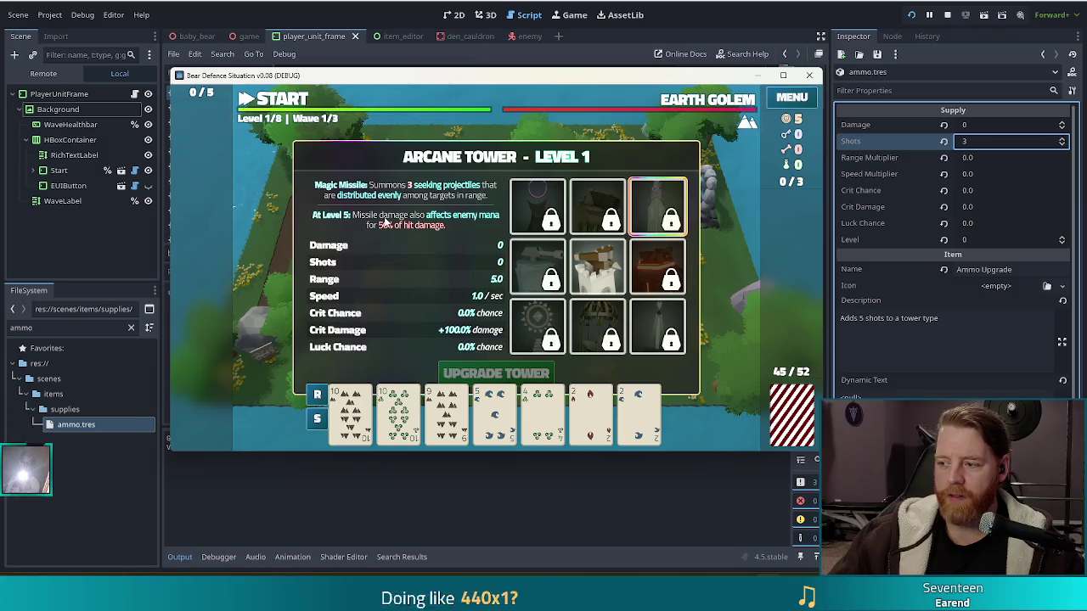
# Check the Arcane Tower's Level 5 perk: missile damage also hits enemy mana for 50%.
pyautogui.moveTo(662, 201)
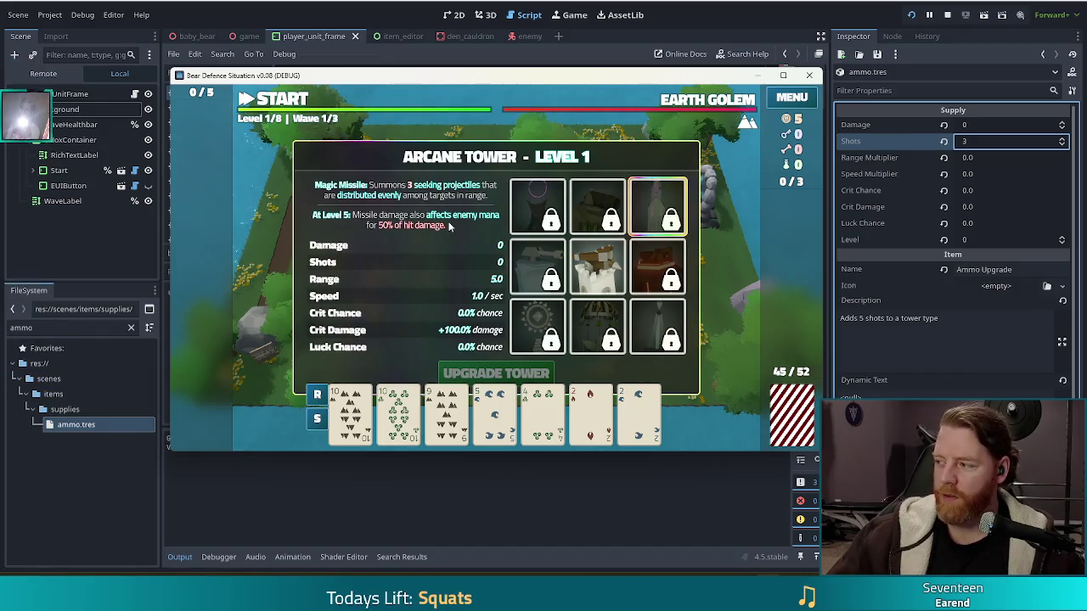
pyautogui.click(655, 257)
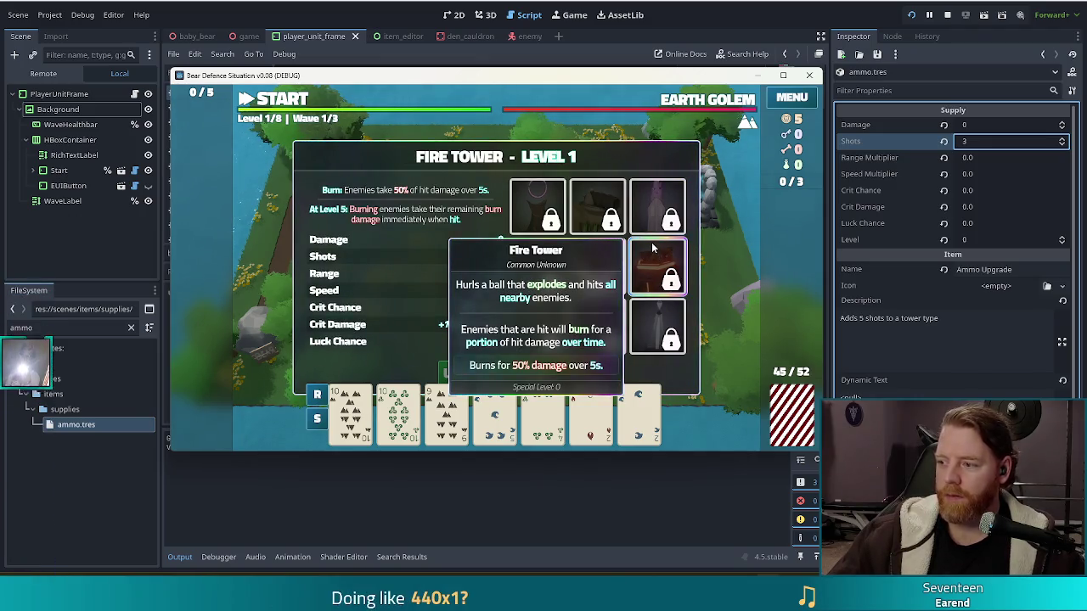
pyautogui.moveTo(648, 278)
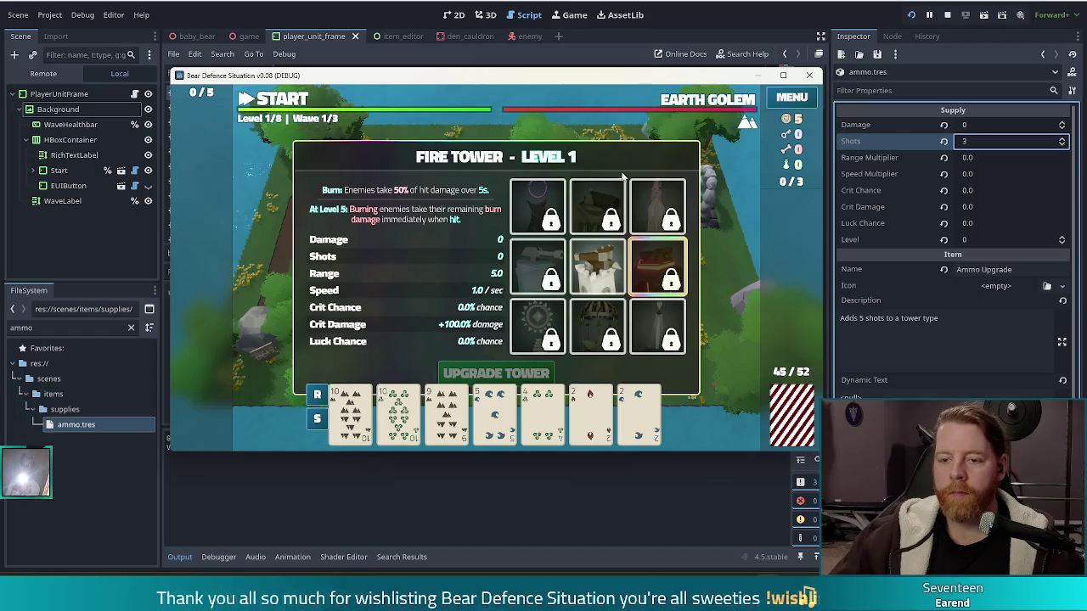
pyautogui.click(656, 206)
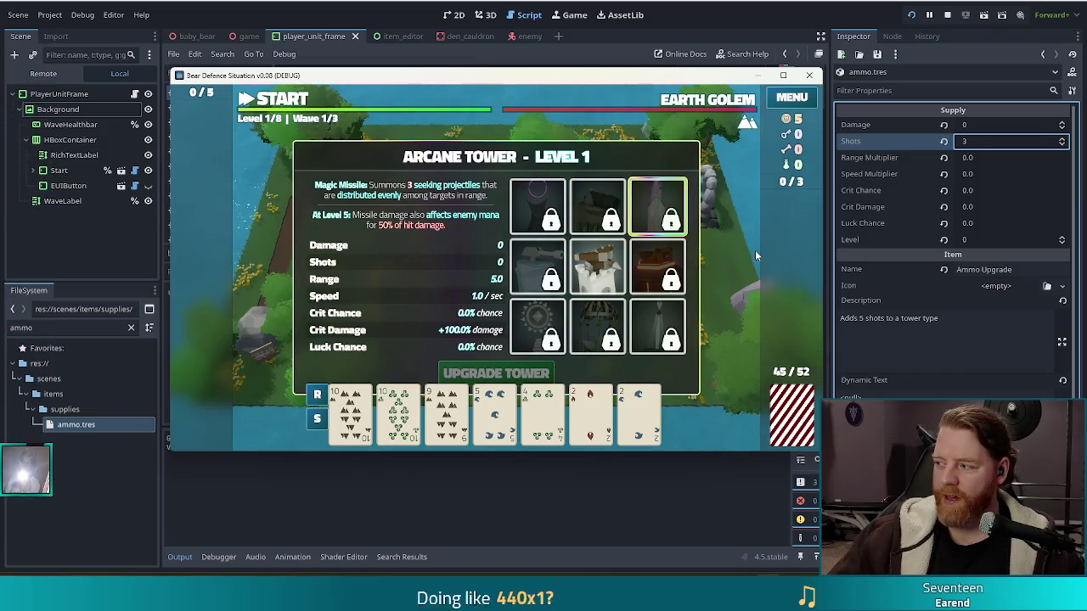
pyautogui.moveTo(539, 219)
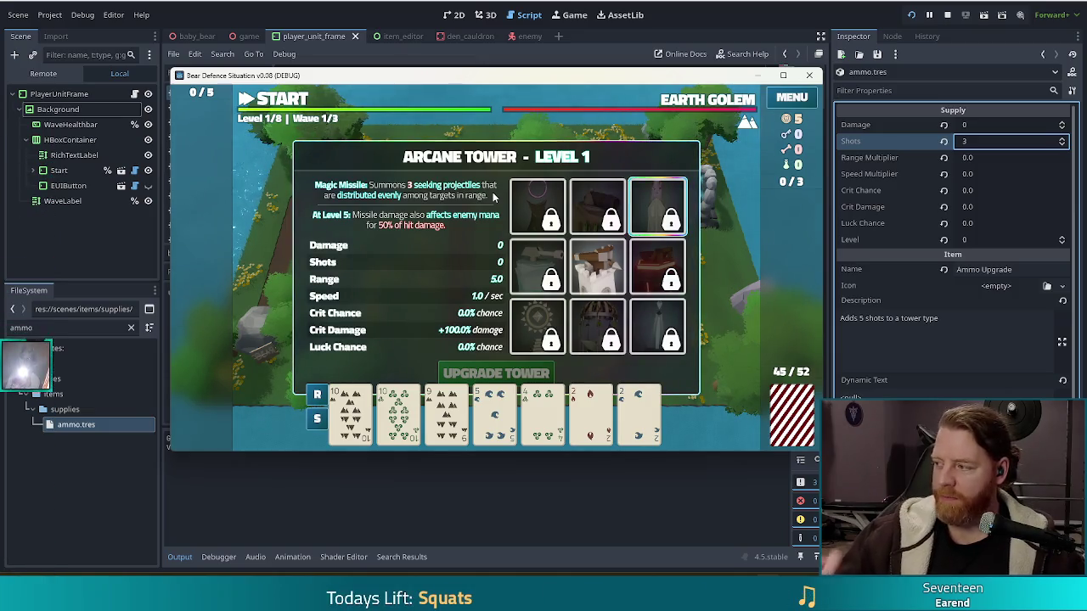
pyautogui.moveTo(537, 261)
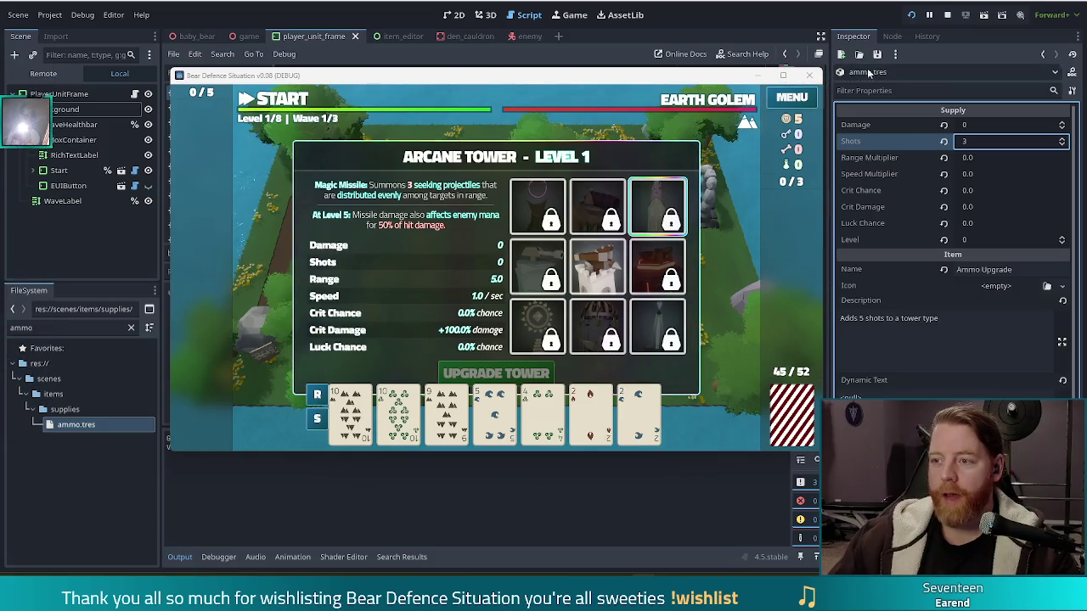
pyautogui.click(944, 14)
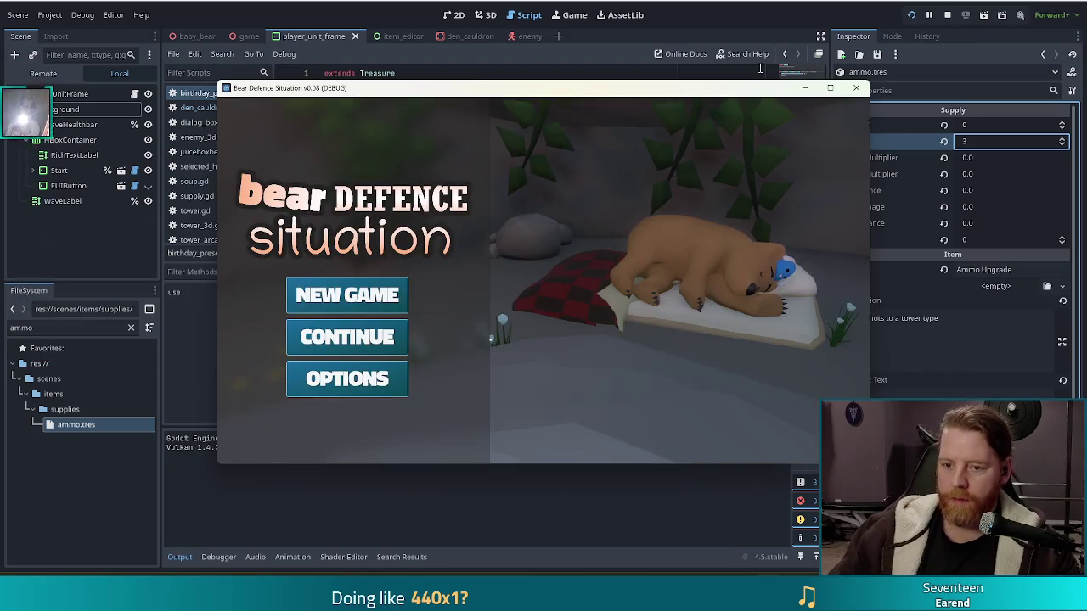
# Start a new game and open the cauldron at Level 1/8, Wave 1/3.
pyautogui.click(347, 295)
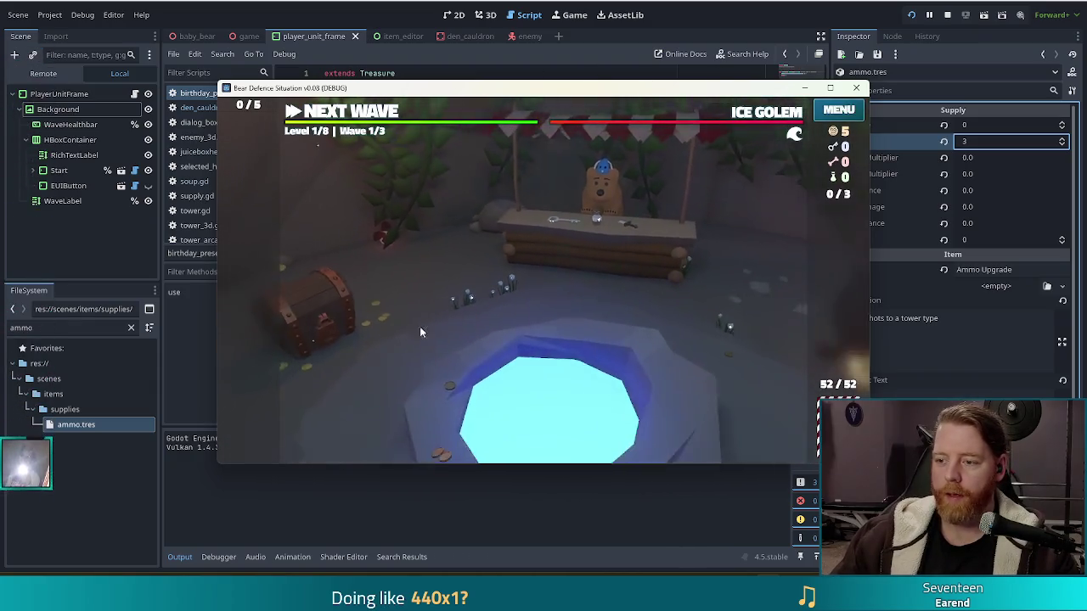
pyautogui.click(785, 256)
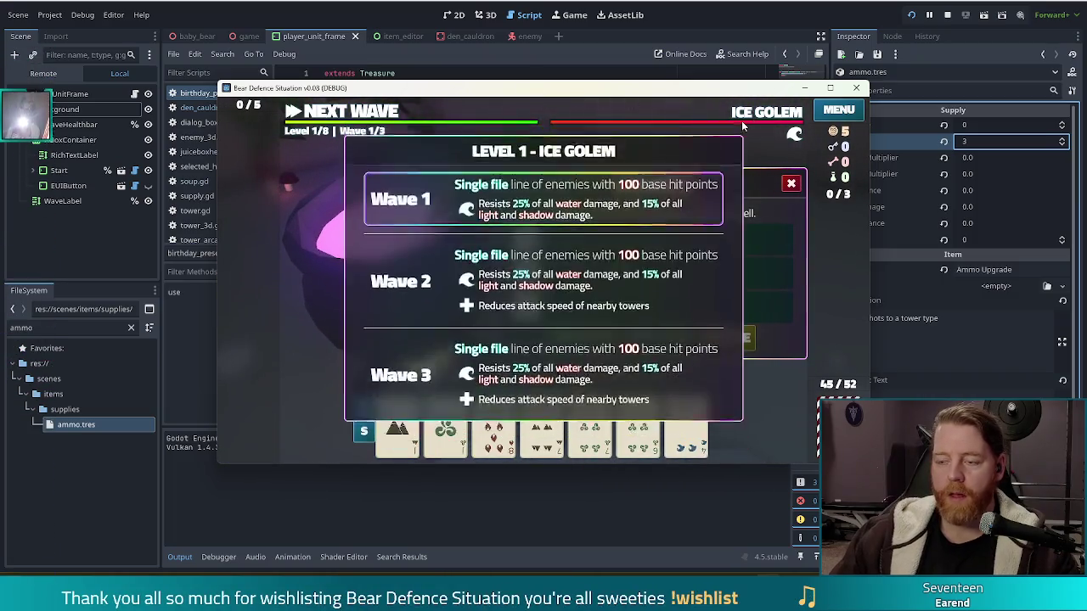
# Close the cauldron, clear all three Level 1 waves, and open the cauldron at Level 2/8.
pyautogui.click(790, 184)
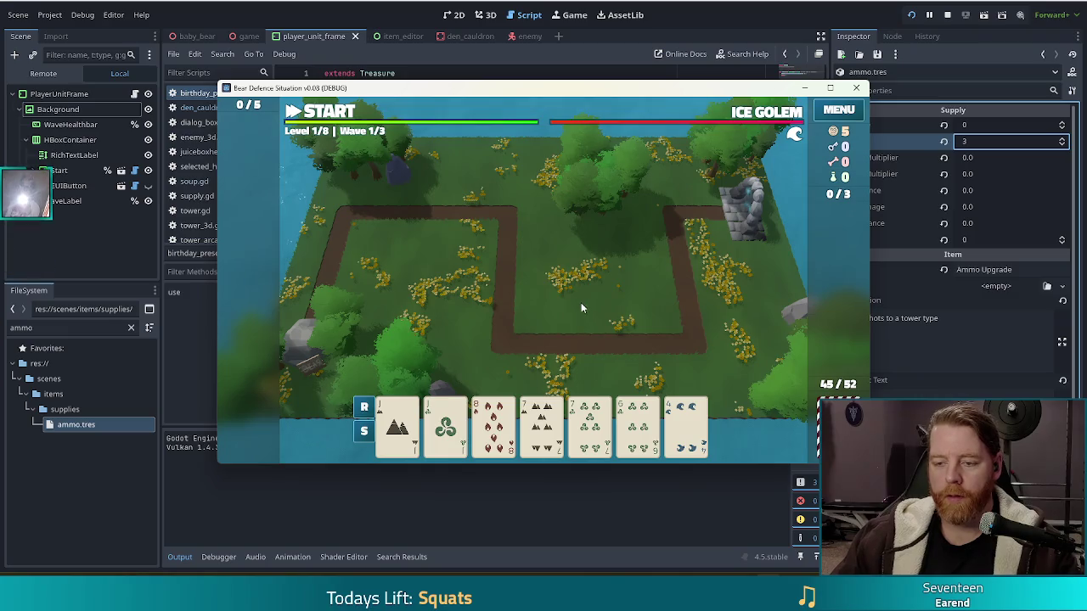
pyautogui.press('space')
pyautogui.click(544, 340)
pyautogui.press('space')
pyautogui.click(546, 339)
pyautogui.press('space')
pyautogui.click(546, 340)
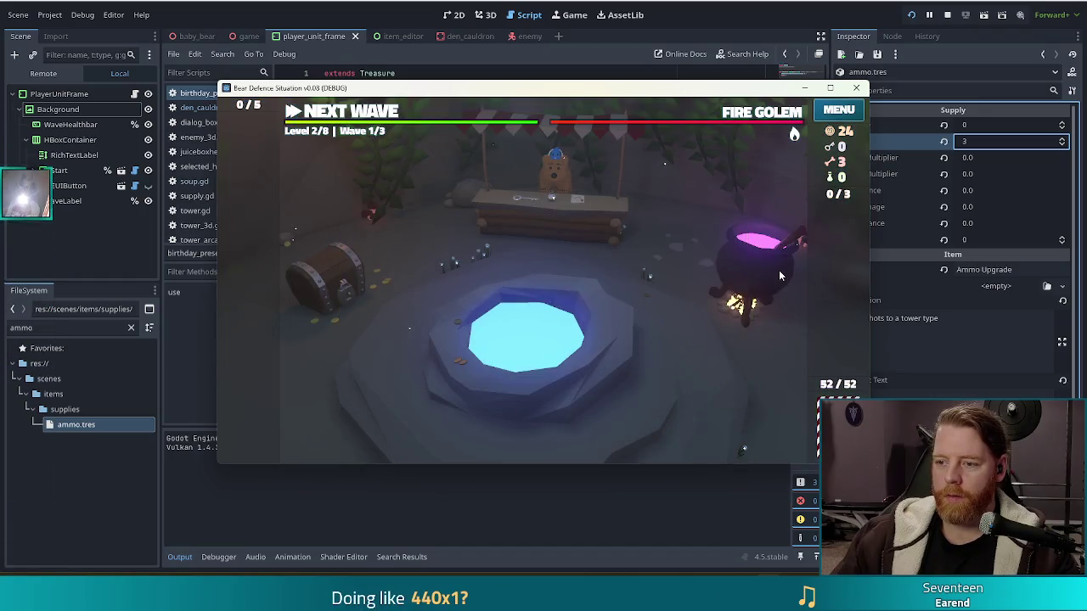
pyautogui.click(780, 272)
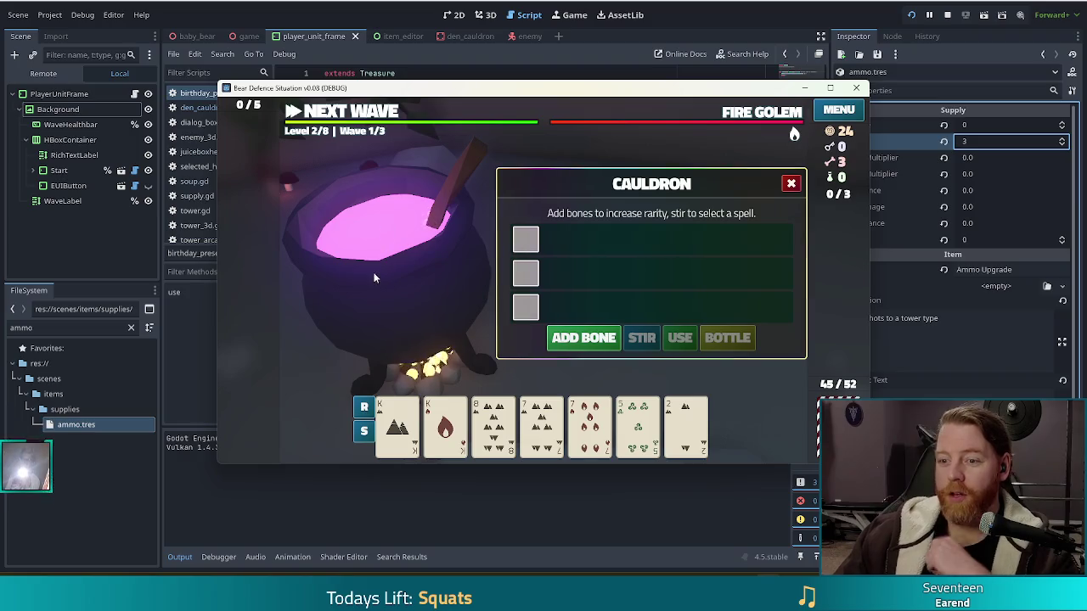
# Add all three bones to the cauldron for a guaranteed rare spell and stir it.
pyautogui.click(583, 338)
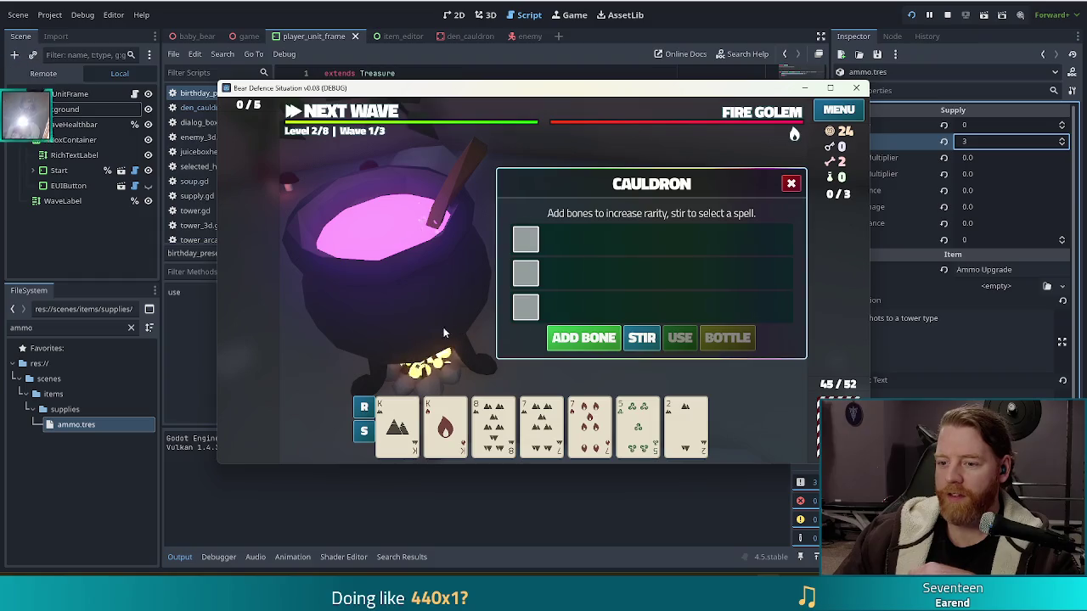
pyautogui.click(584, 339)
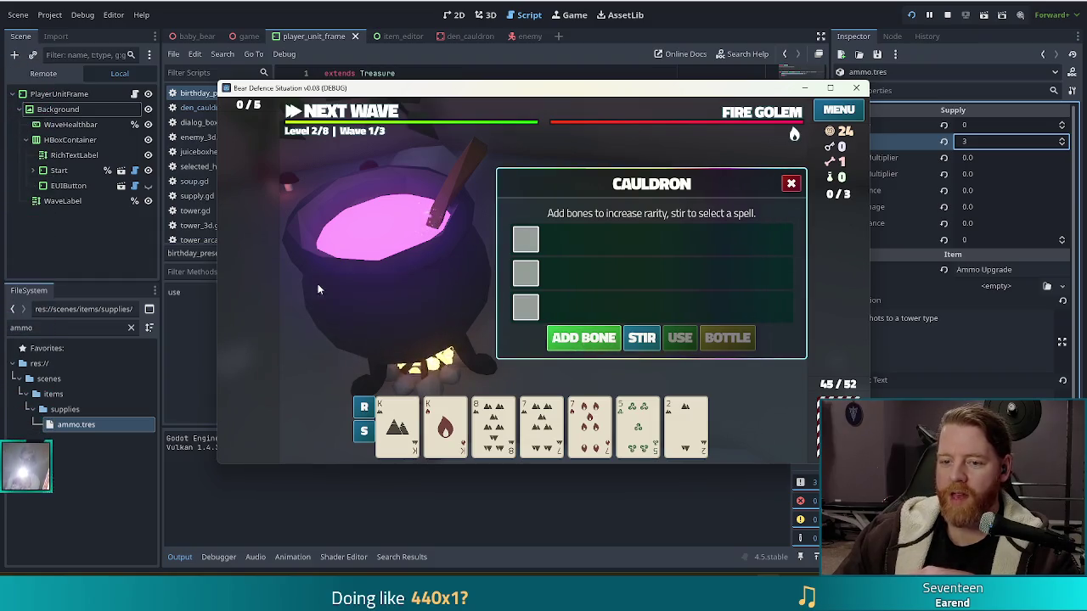
pyautogui.click(586, 339)
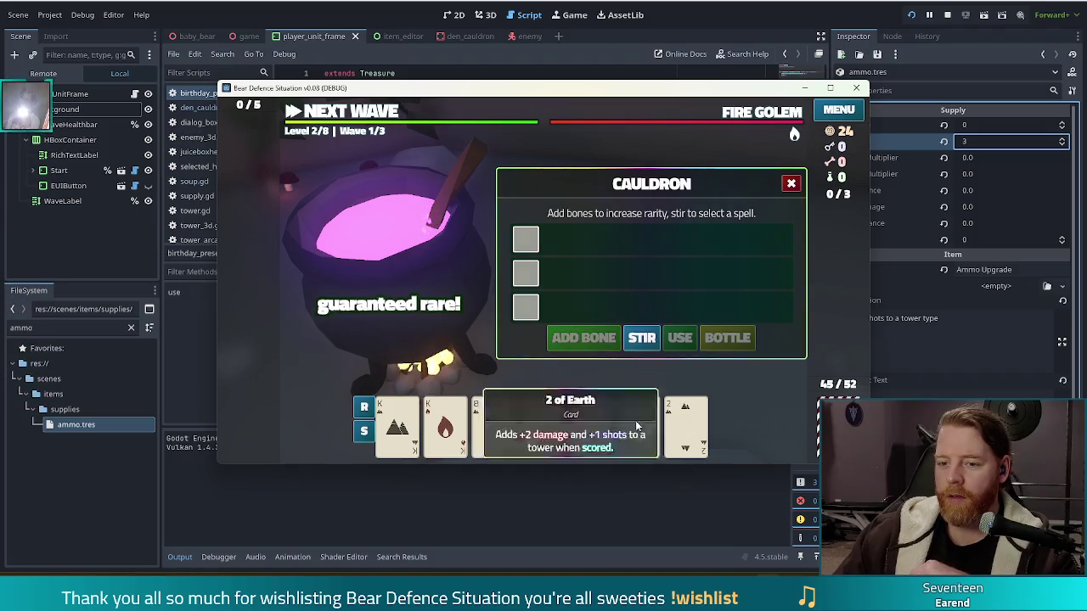
pyautogui.click(642, 339)
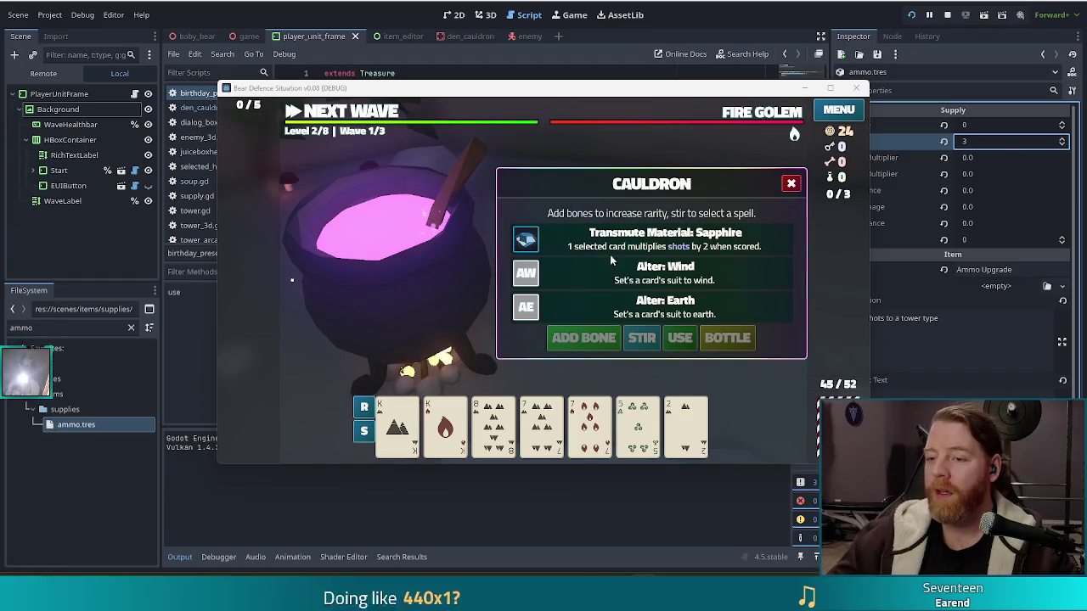
# Slide the game window left to reveal the Inspector and close the Cauldron panel.
pyautogui.moveTo(538, 94); pyautogui.dragTo(507, 94)
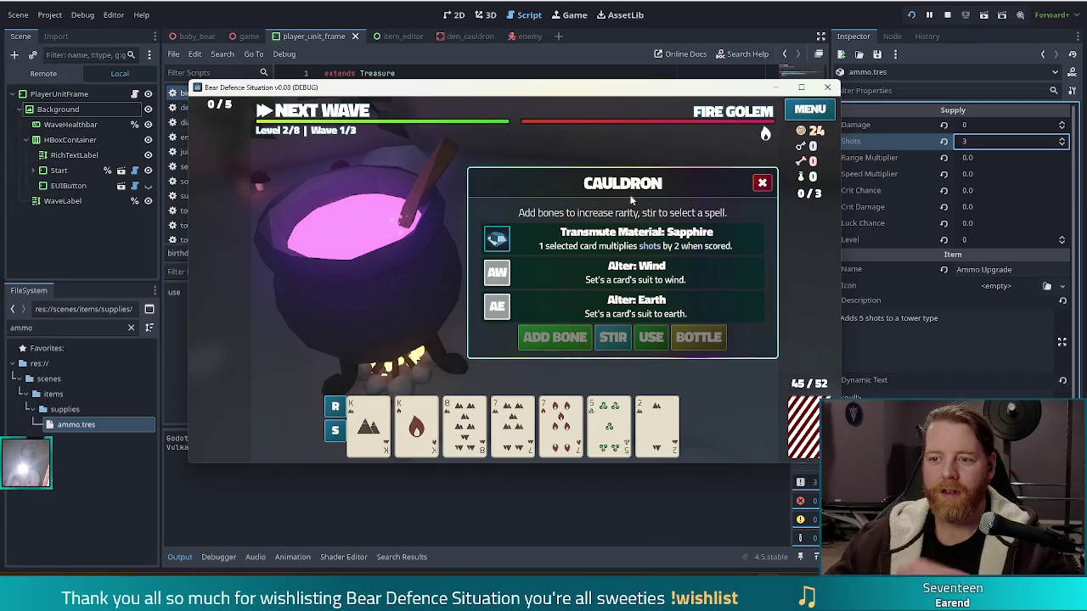
pyautogui.click(762, 183)
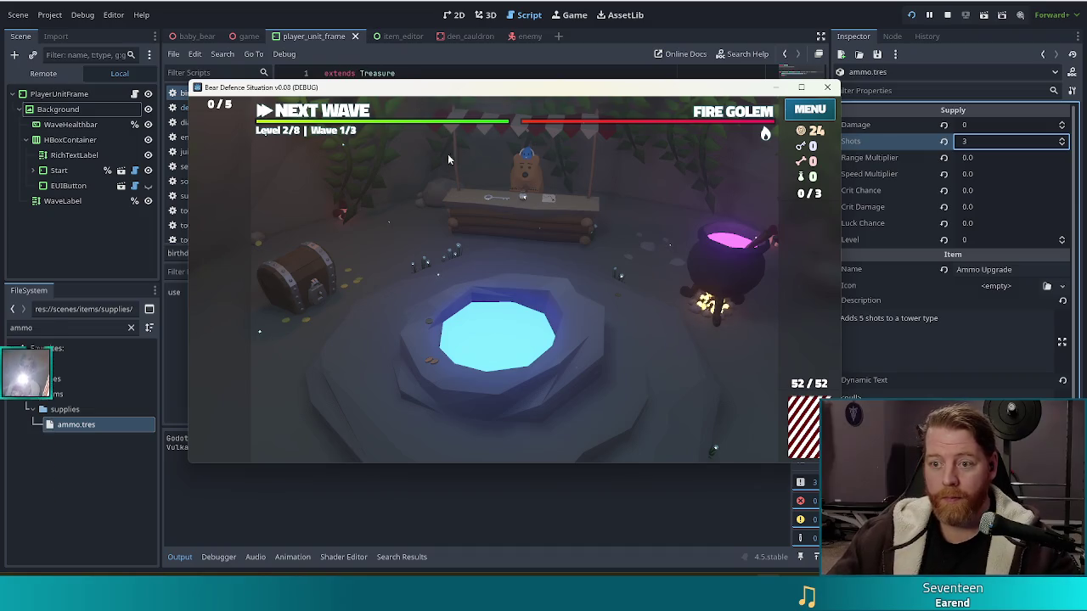
# Run a debug console command to stock a Soup charm in the shop.
pyautogui.press('`')
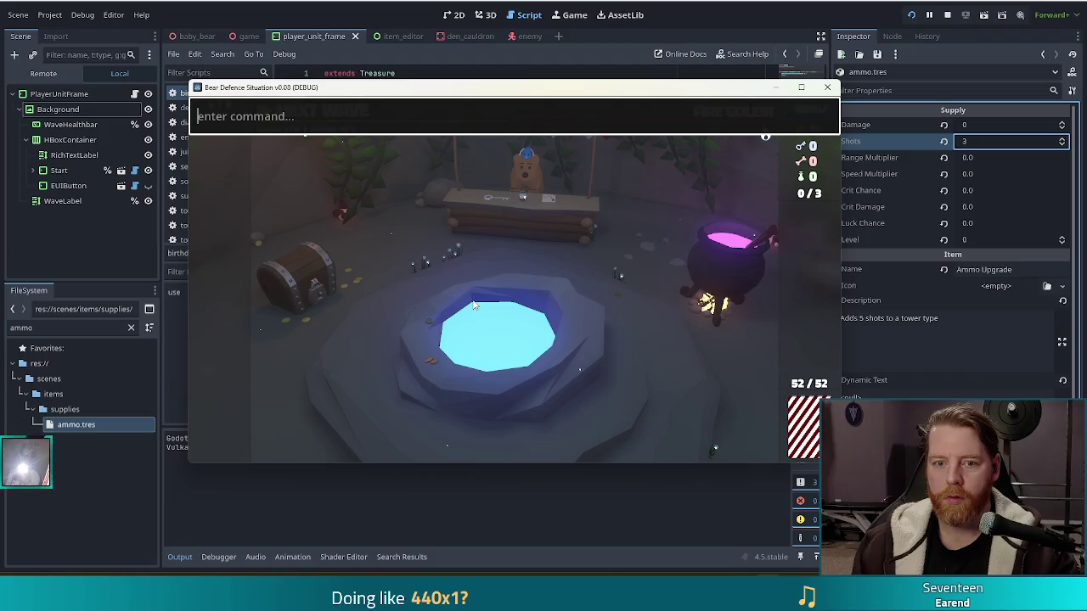
pyautogui.write('ladd_shop_')
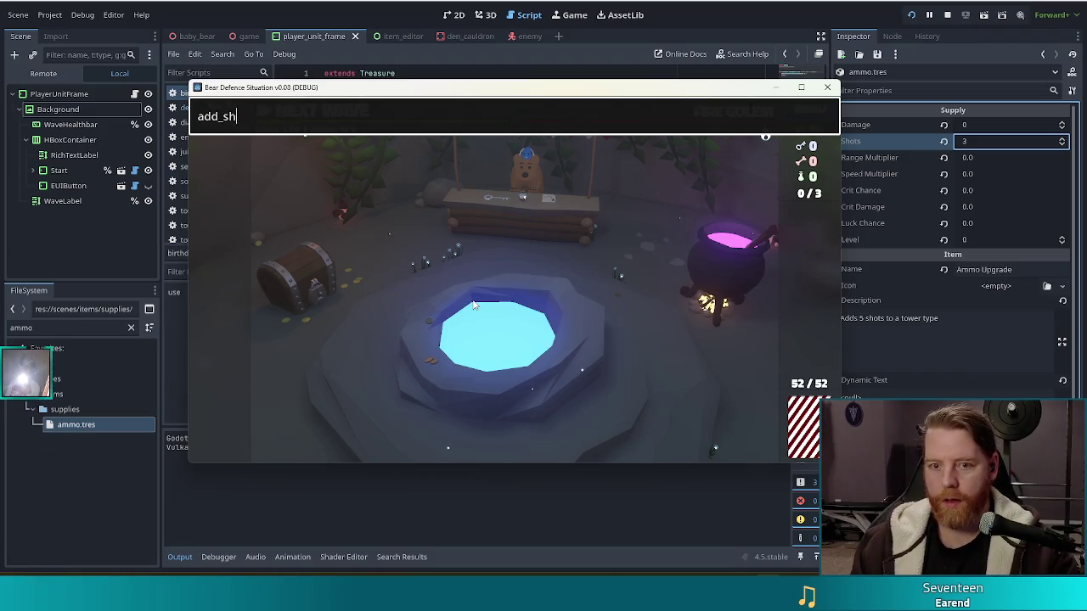
pyautogui.write('chamr s')
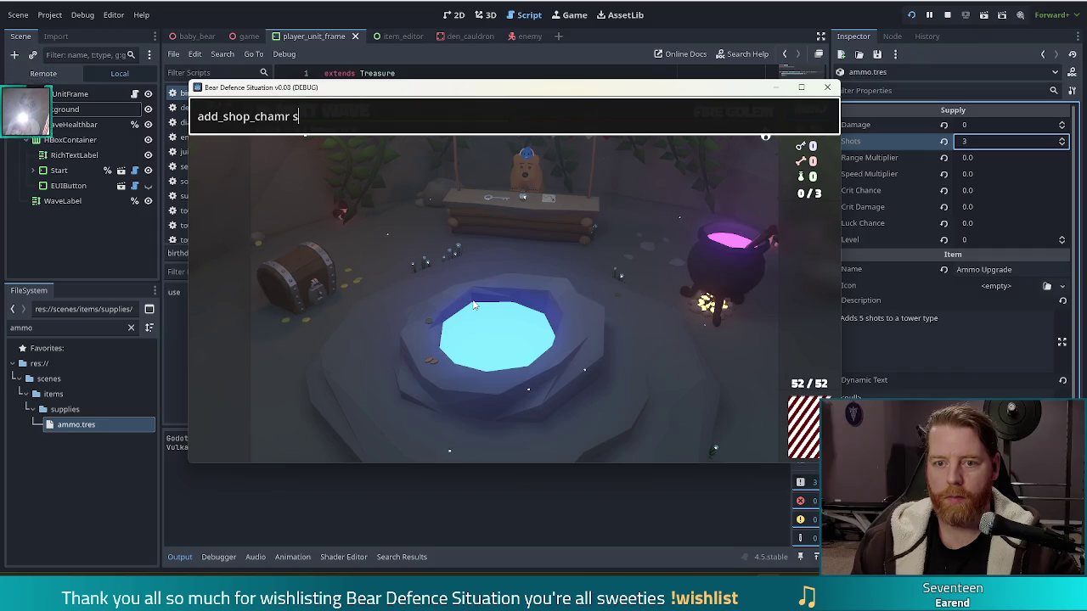
pyautogui.press('BackSpace')
pyautogui.press('BackSpace')
pyautogui.press('BackSpace')
pyautogui.write('rm soup')
pyautogui.press('Return')
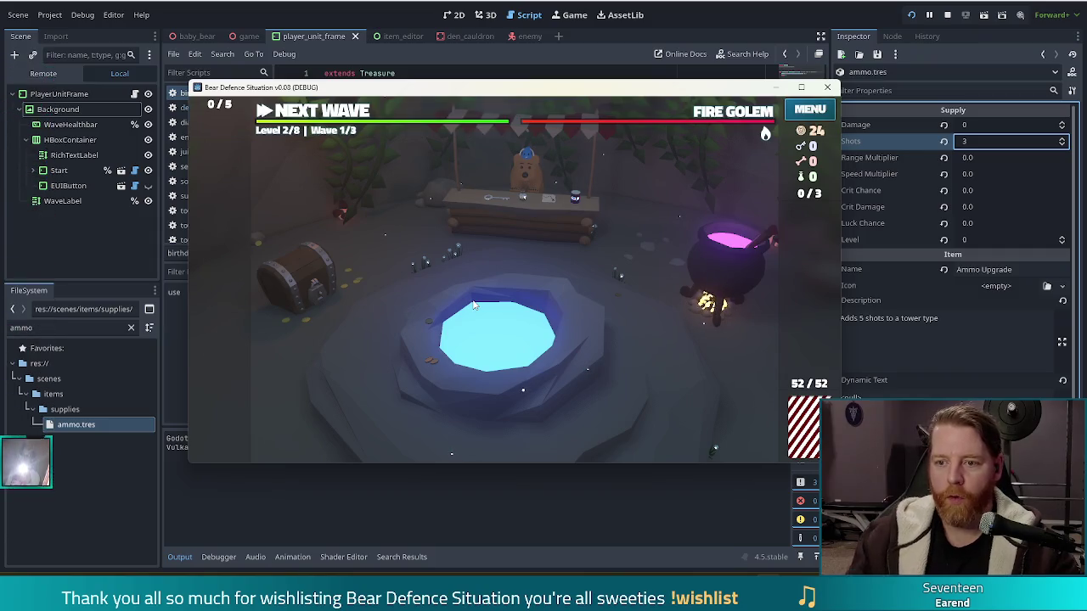
# Buy the Soup charm from the bear's shop, then open and close the cauldron's spell options.
pyautogui.click(475, 250)
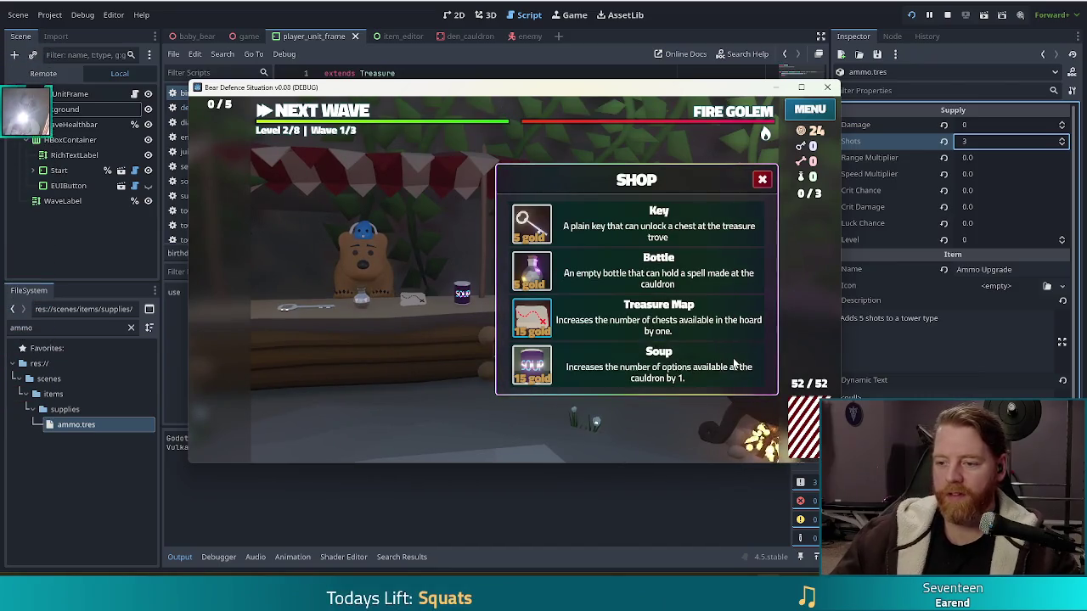
pyautogui.click(539, 373)
pyautogui.click(761, 179)
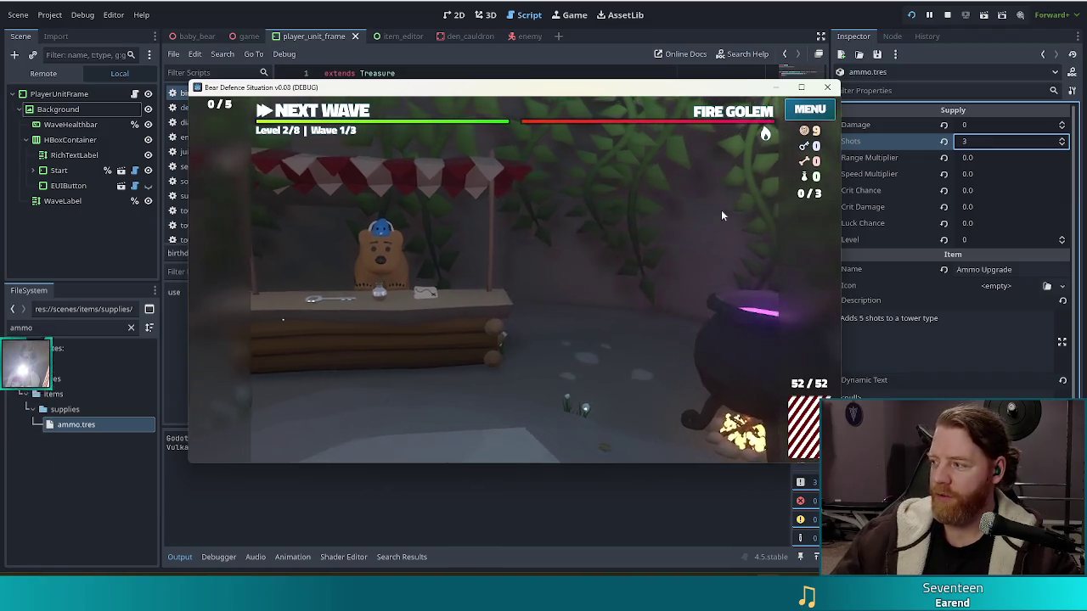
pyautogui.click(726, 246)
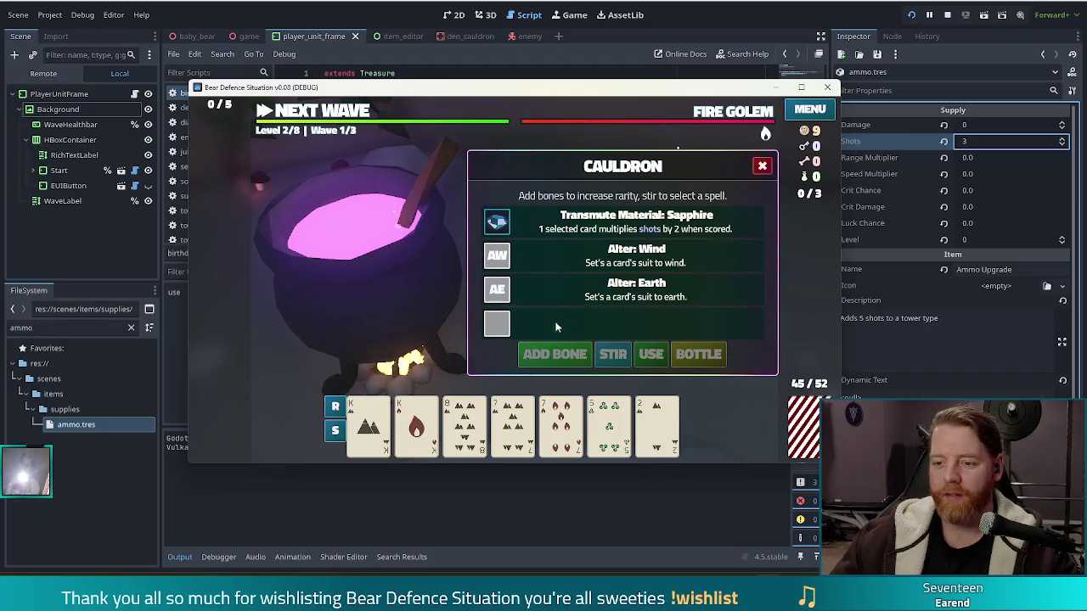
pyautogui.click(763, 168)
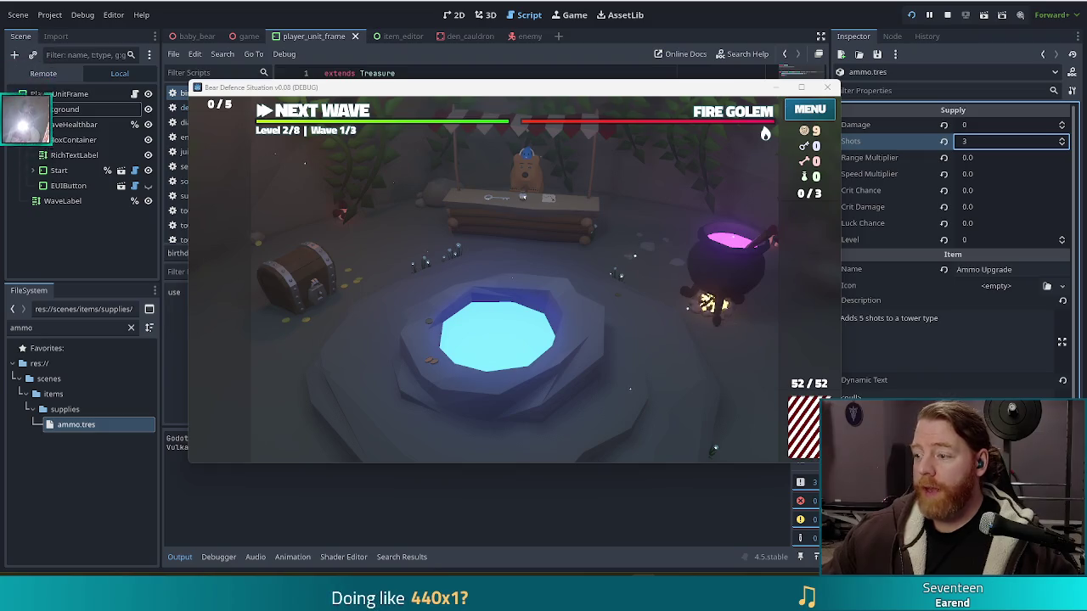
# Open the cauldron's spell options again, then close them and leave the game.
pyautogui.click(726, 270)
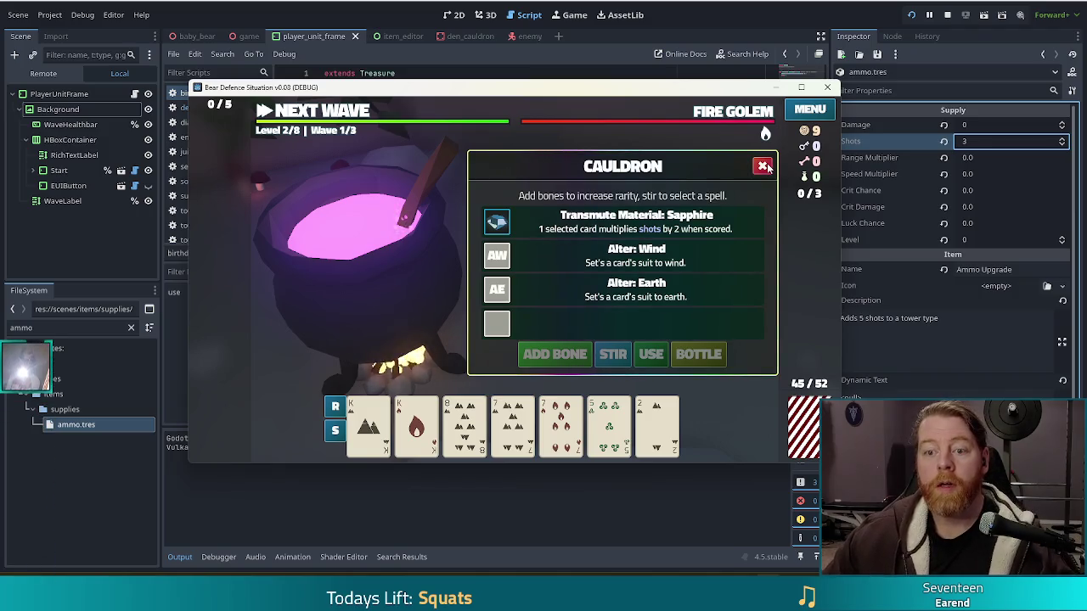
pyautogui.click(827, 87)
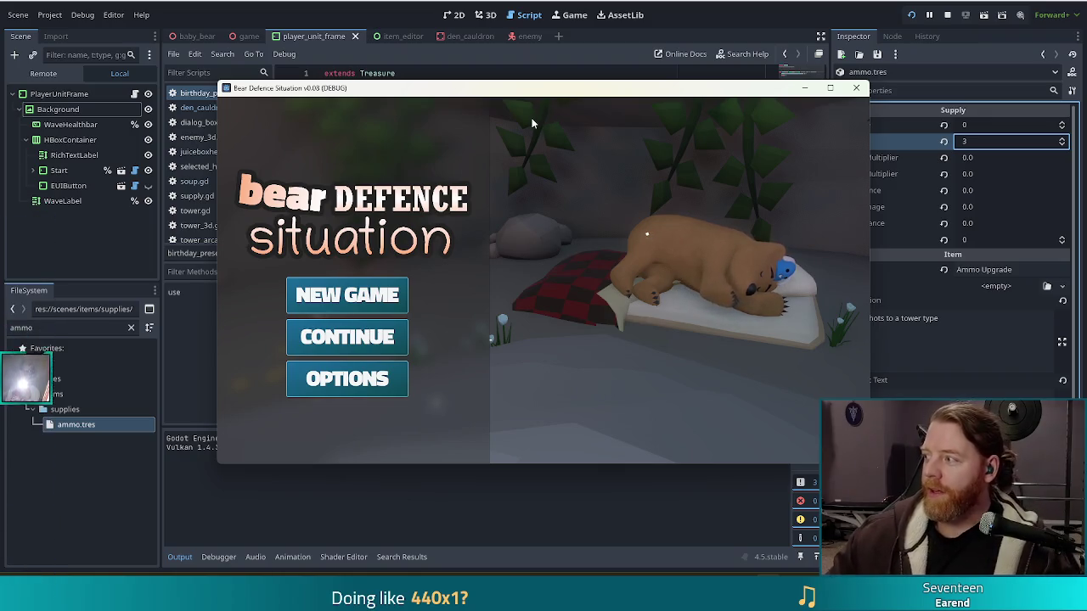
# Stop the running game and open Project > Project Settings.
pyautogui.click(949, 15)
pyautogui.click(51, 15)
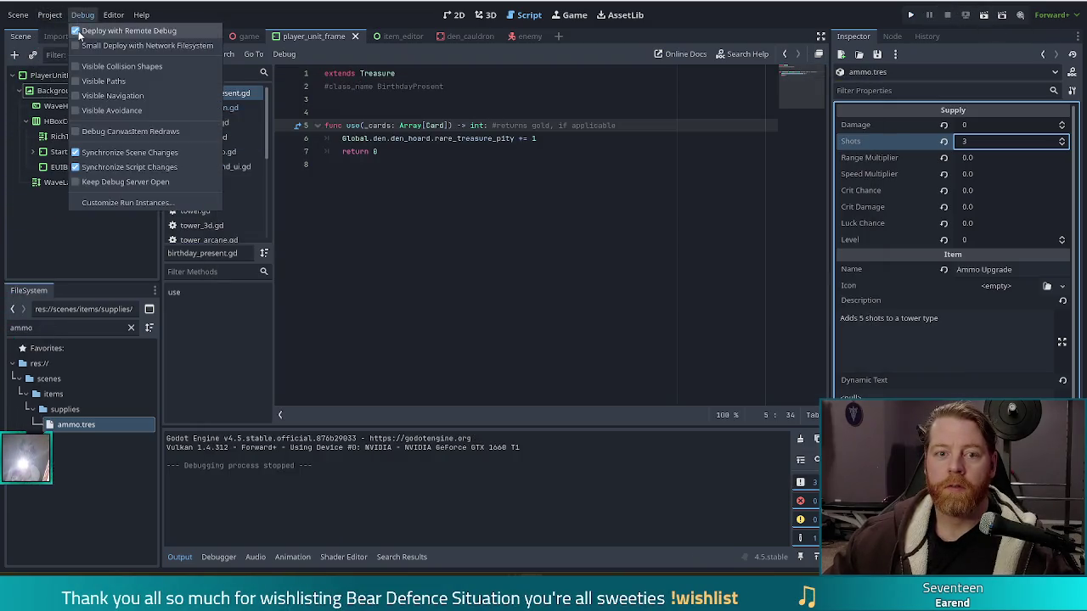
pyautogui.click(61, 30)
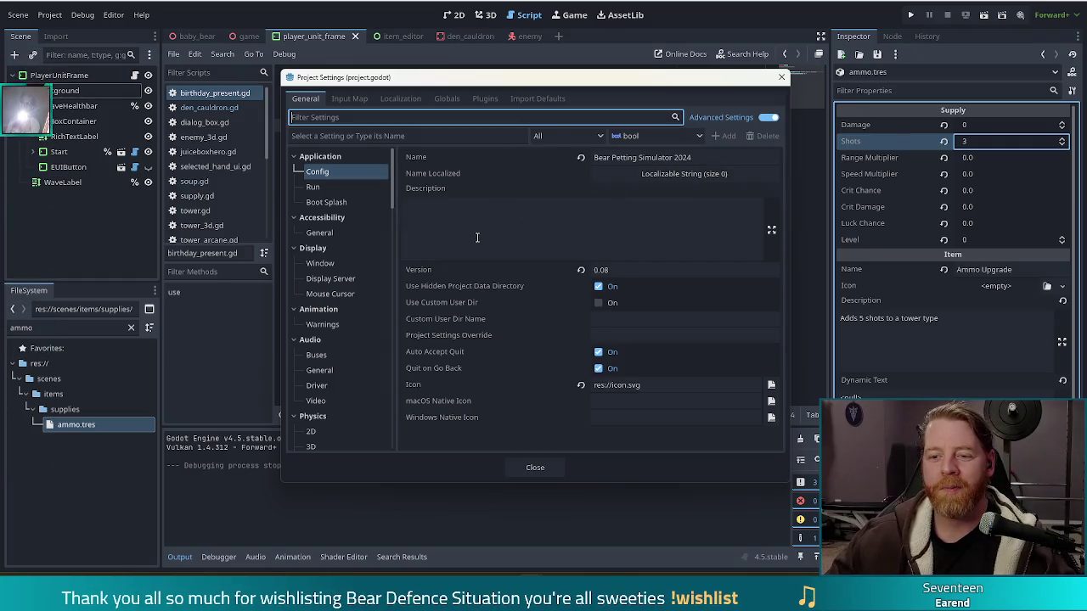
# Filter settings for 'ver' and change the project Version from 0.08 to 0.09.
pyautogui.write('ver')
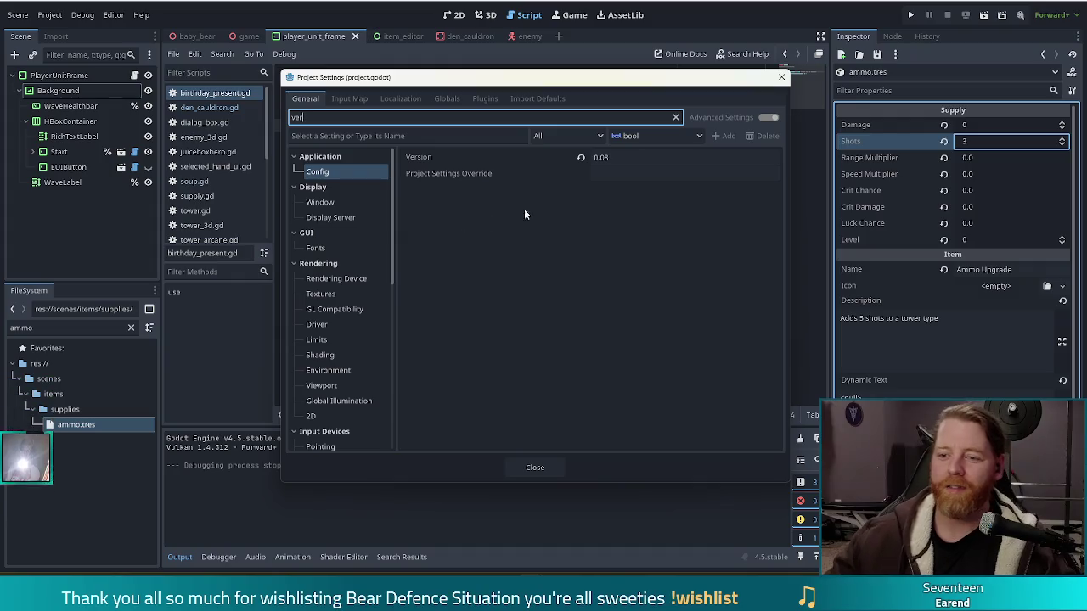
pyautogui.click(671, 158)
pyautogui.press('BackSpace')
pyautogui.write('9')
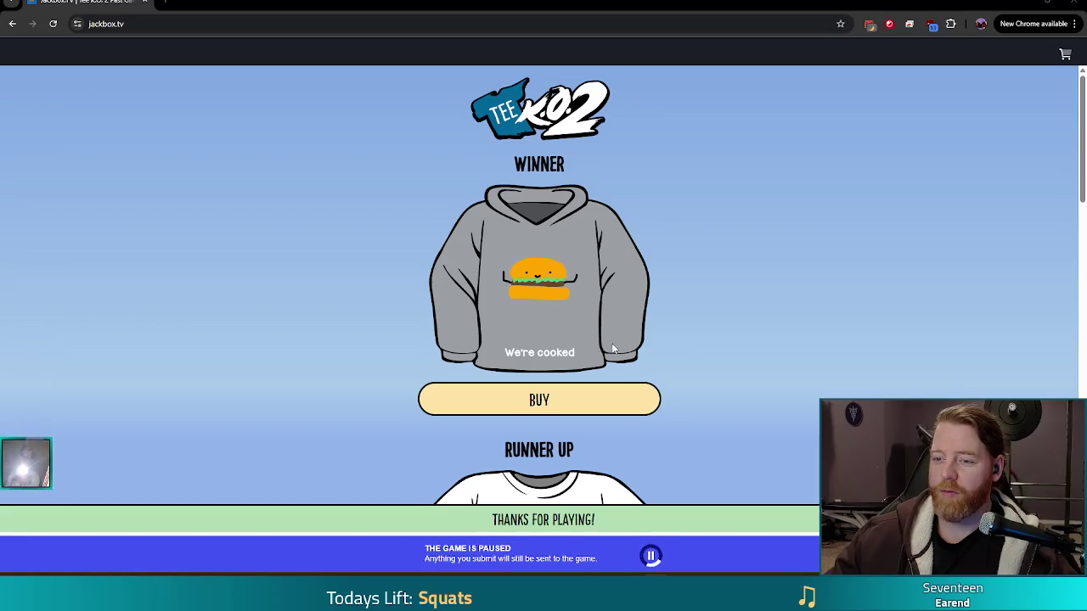
# Zoom in to browse the Tee K.O. 2 shirt designs, then reset zoom and minimize the browser.
pyautogui.hotkey('ctrl', '+')
pyautogui.hotkey('ctrl', '+')
pyautogui.scroll(-1, 670, 354)
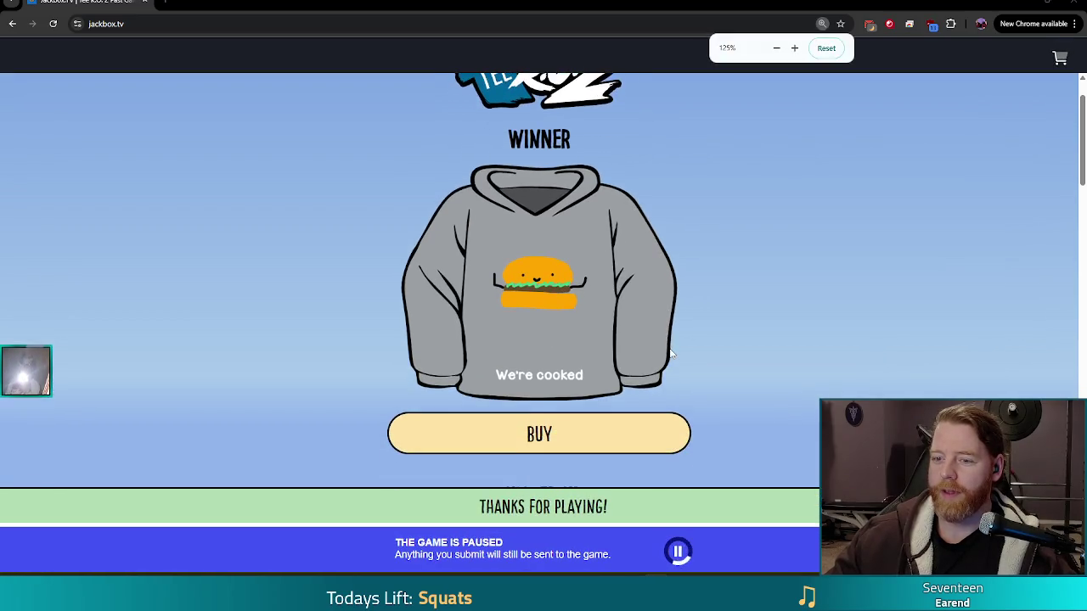
pyautogui.hotkey('ctrl', '+')
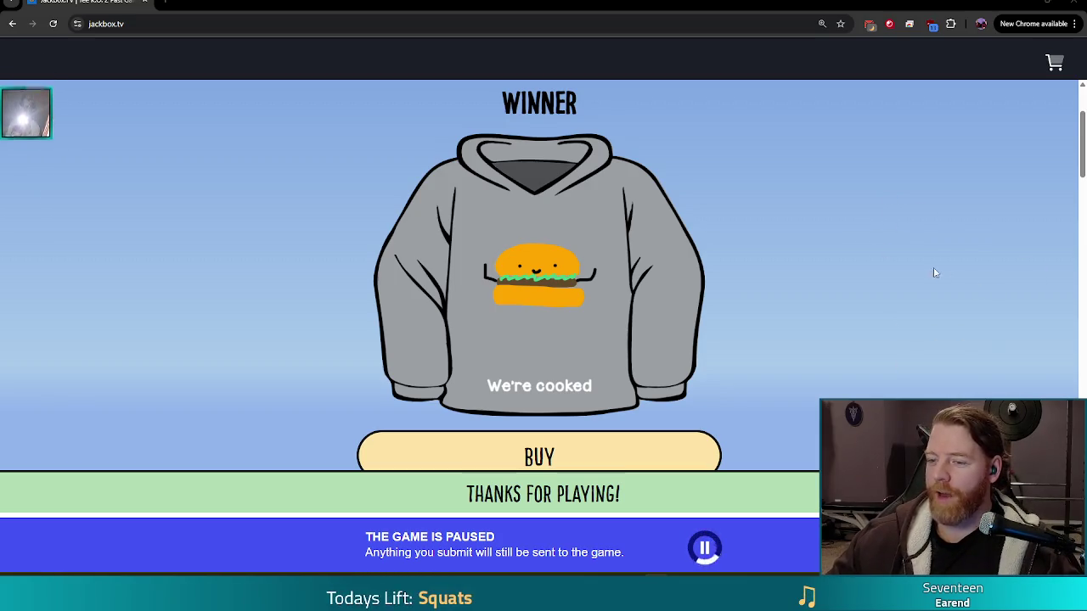
pyautogui.scroll(-5, 925, 269)
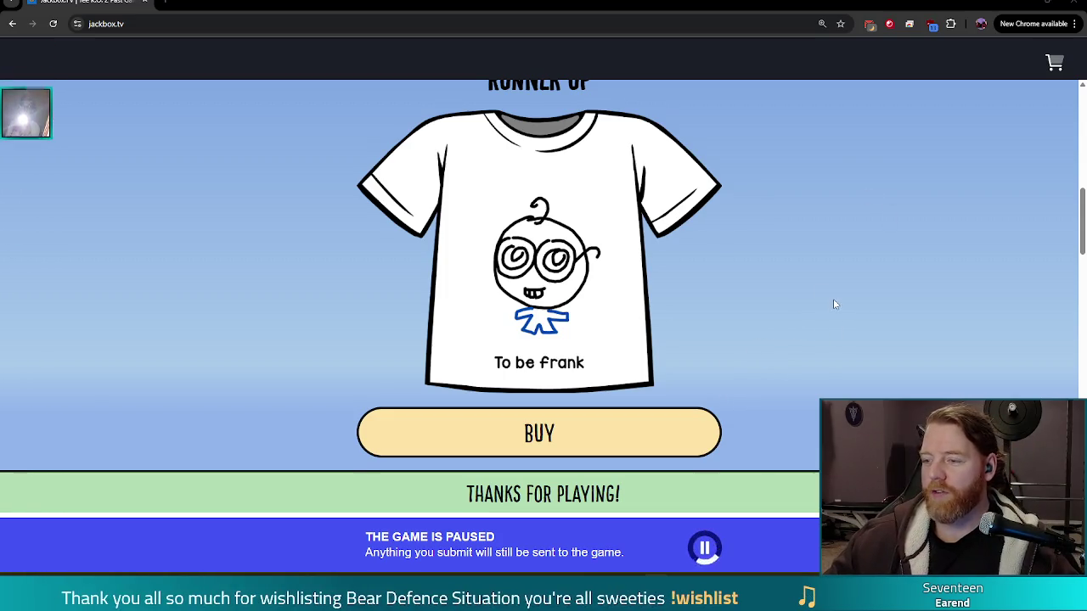
pyautogui.scroll(-8, 834, 304)
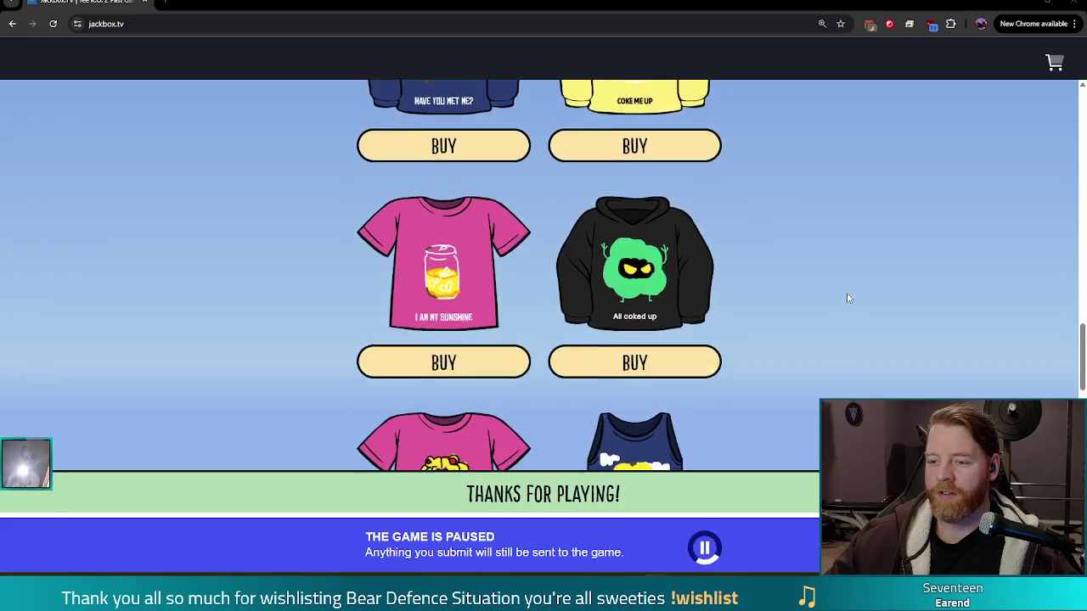
pyautogui.scroll(3, 857, 294)
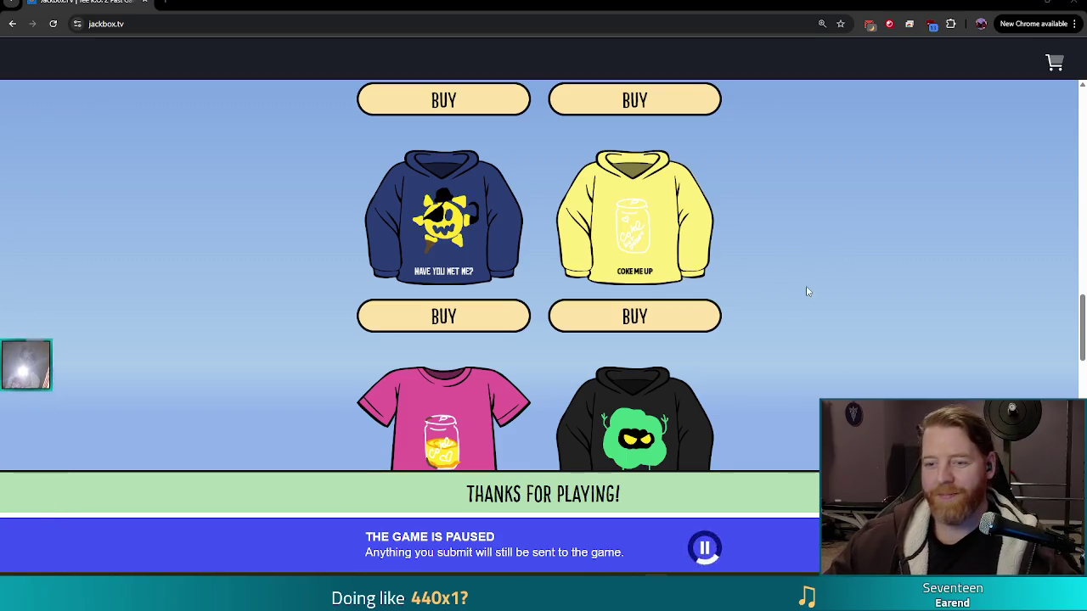
pyautogui.scroll(-3, 808, 287)
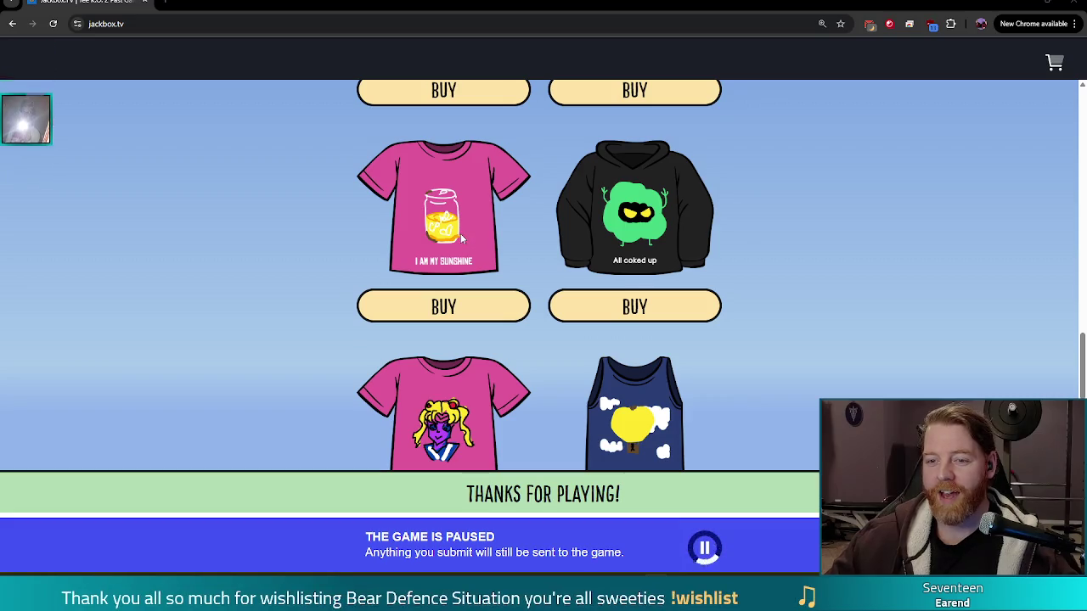
pyautogui.scroll(-3, 450, 289)
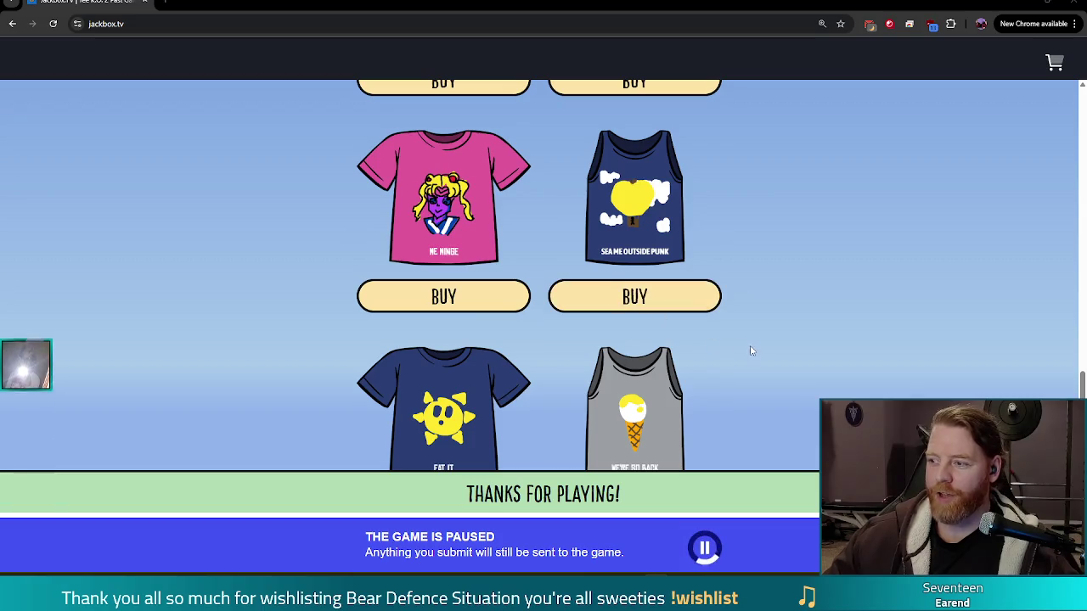
pyautogui.scroll(-2, 769, 344)
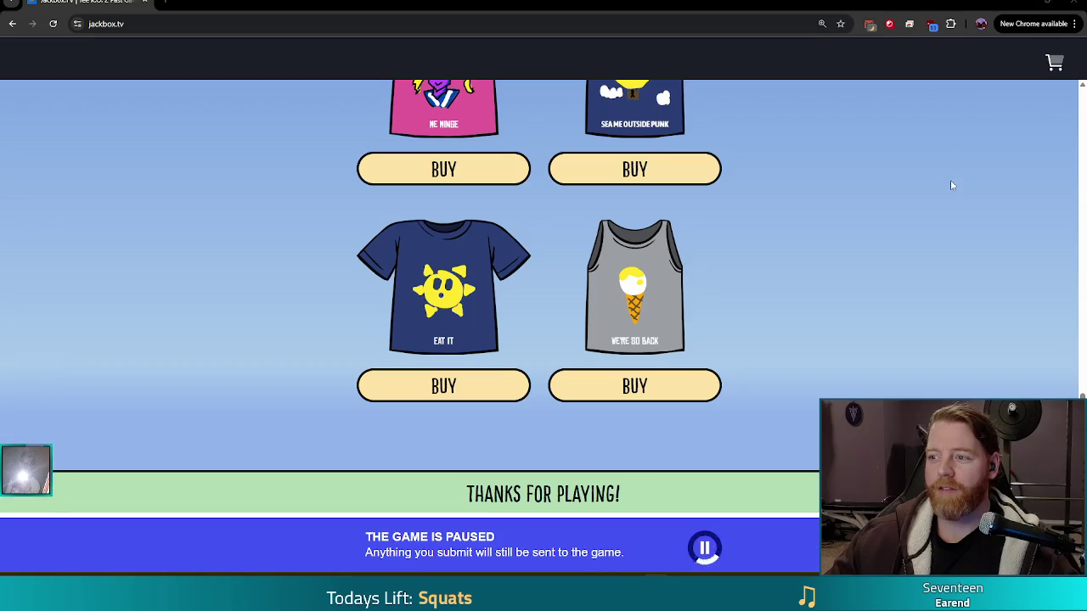
pyautogui.hotkey('ctrl', '-')
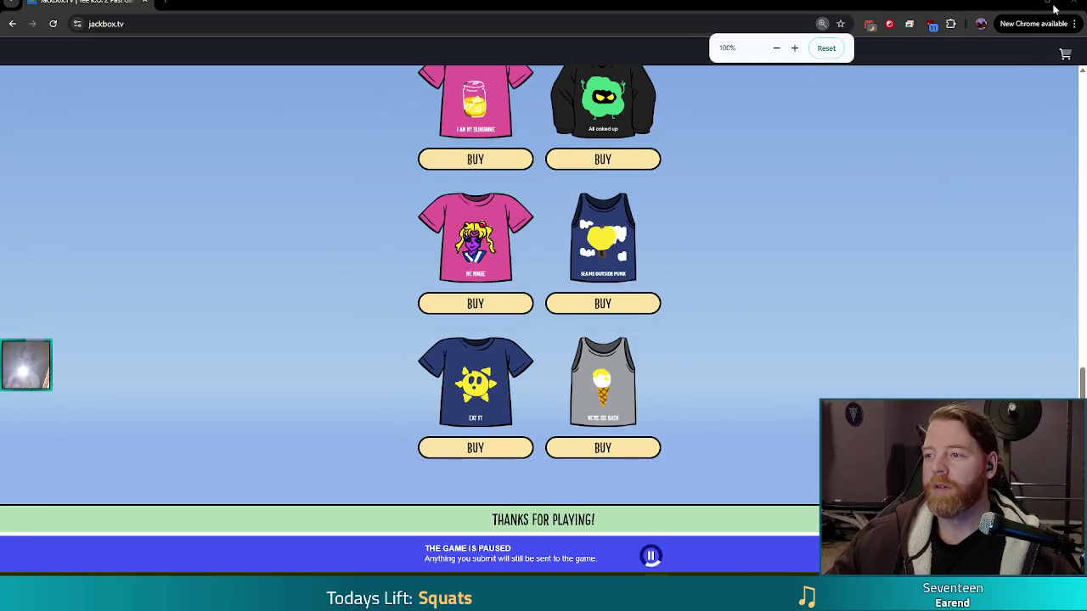
pyautogui.click(1047, 12)
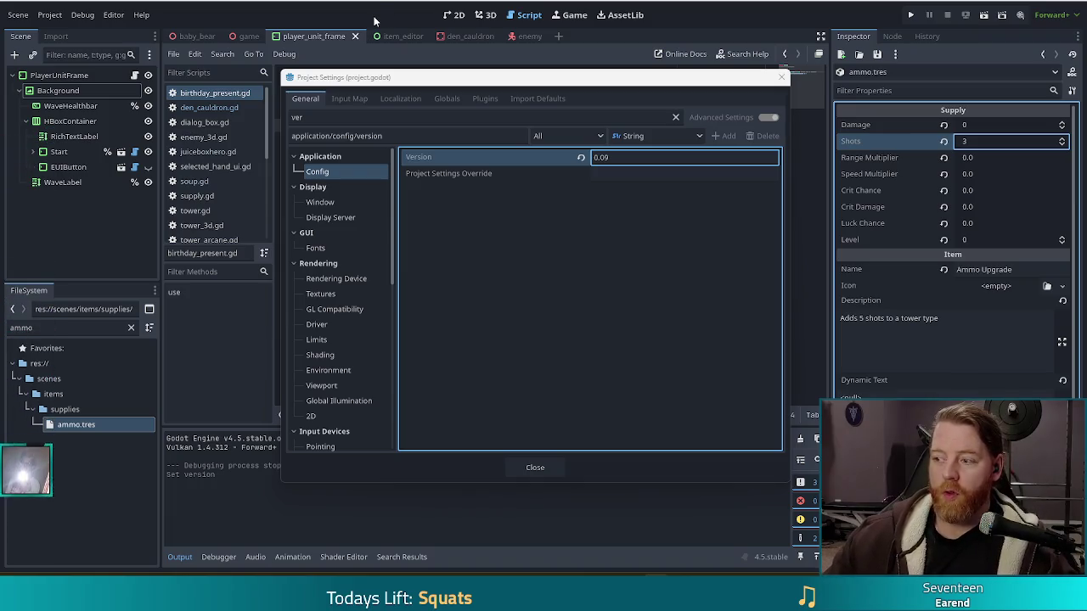
# Nudge the Project Settings window slightly, then close it.
pyautogui.moveTo(435, 84); pyautogui.dragTo(423, 82)
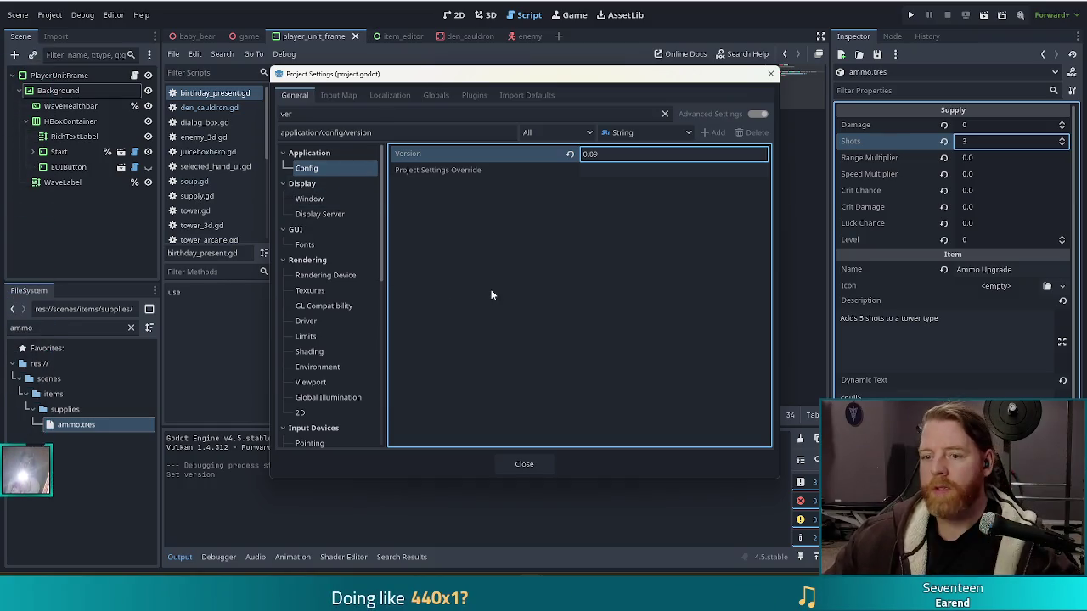
pyautogui.click(524, 463)
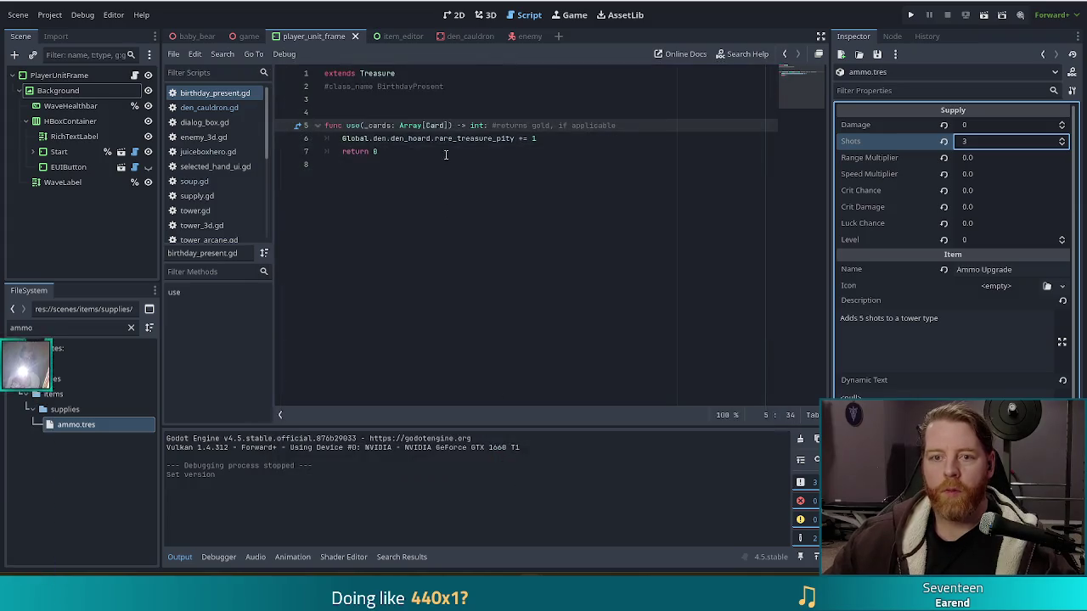
# Export the Windows Desktop preset as td.exe in export_win, overwriting the existing file.
pyautogui.click(50, 15)
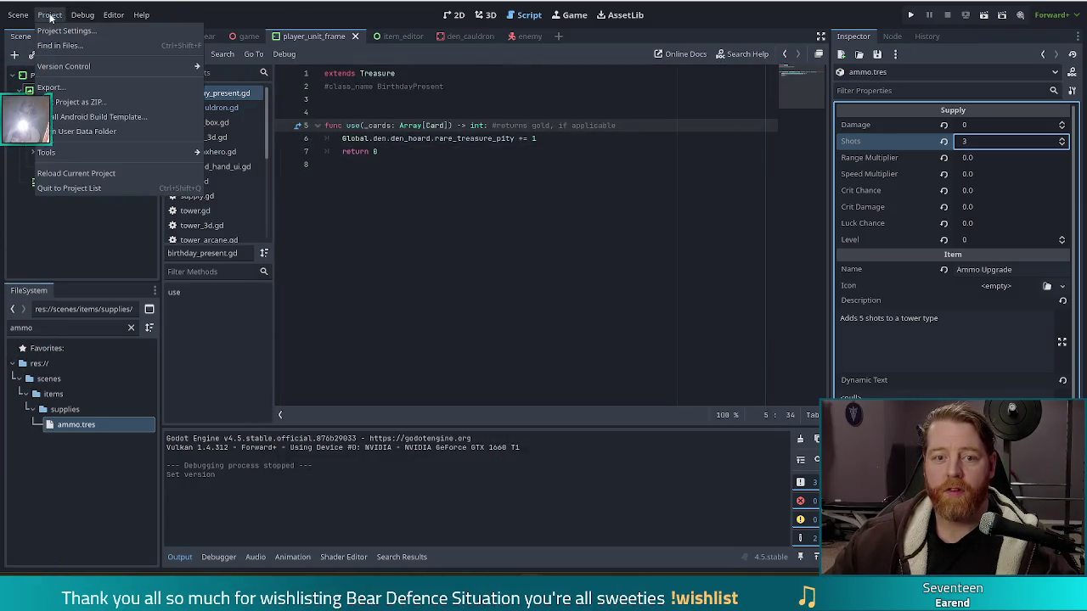
pyautogui.click(65, 90)
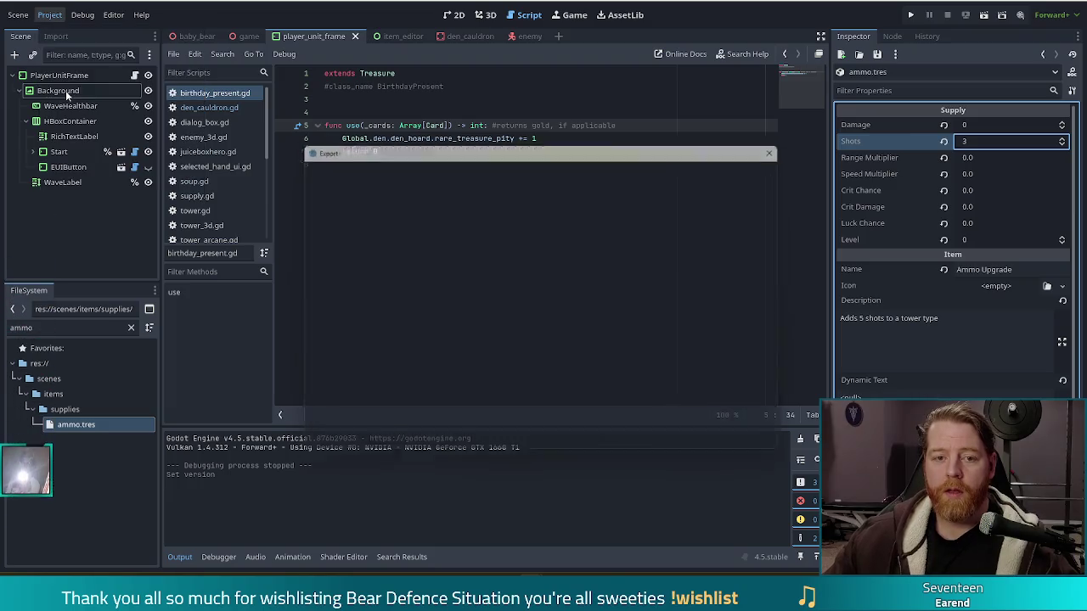
pyautogui.click(393, 190)
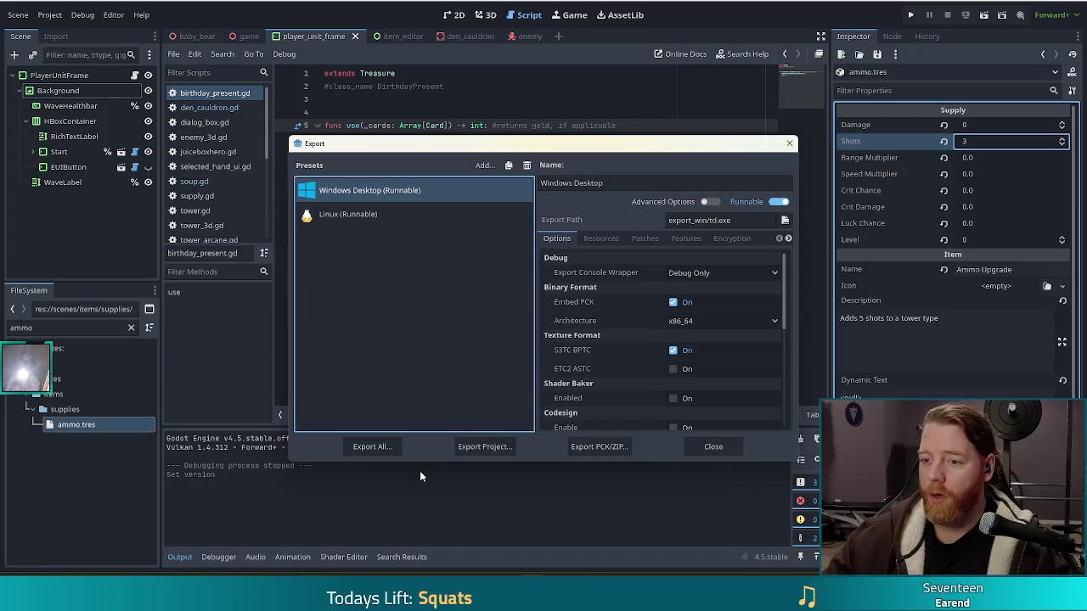
pyautogui.click(495, 447)
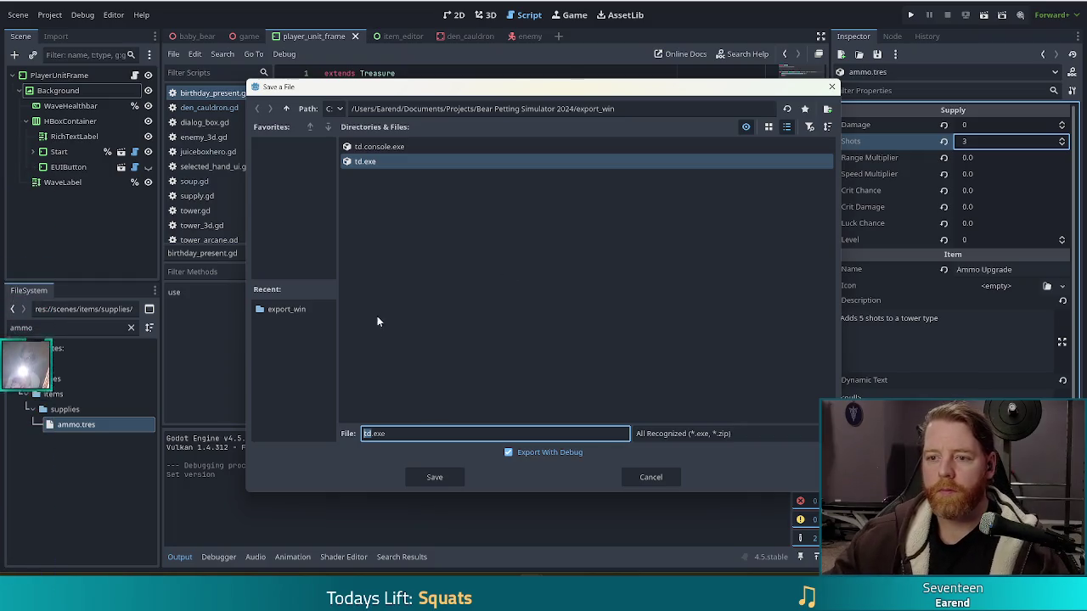
pyautogui.click(446, 480)
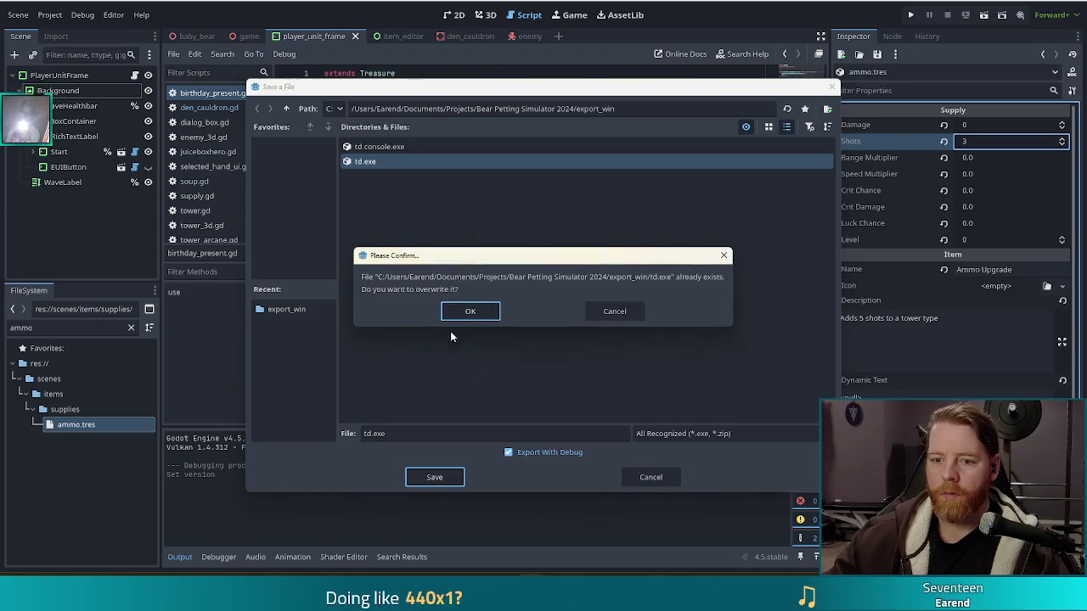
pyautogui.click(480, 316)
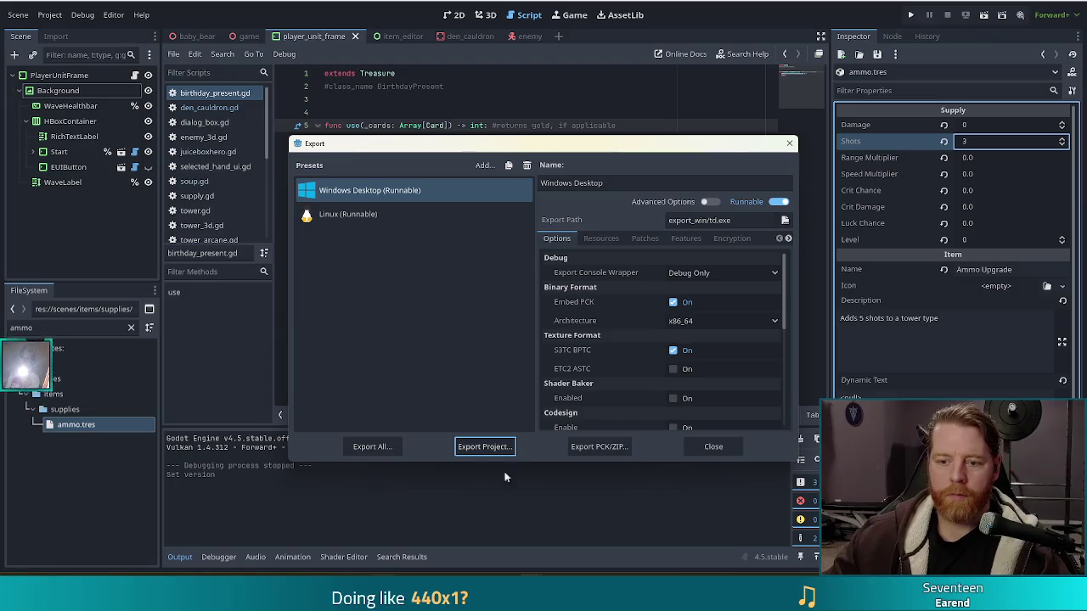
pyautogui.moveTo(382, 608)
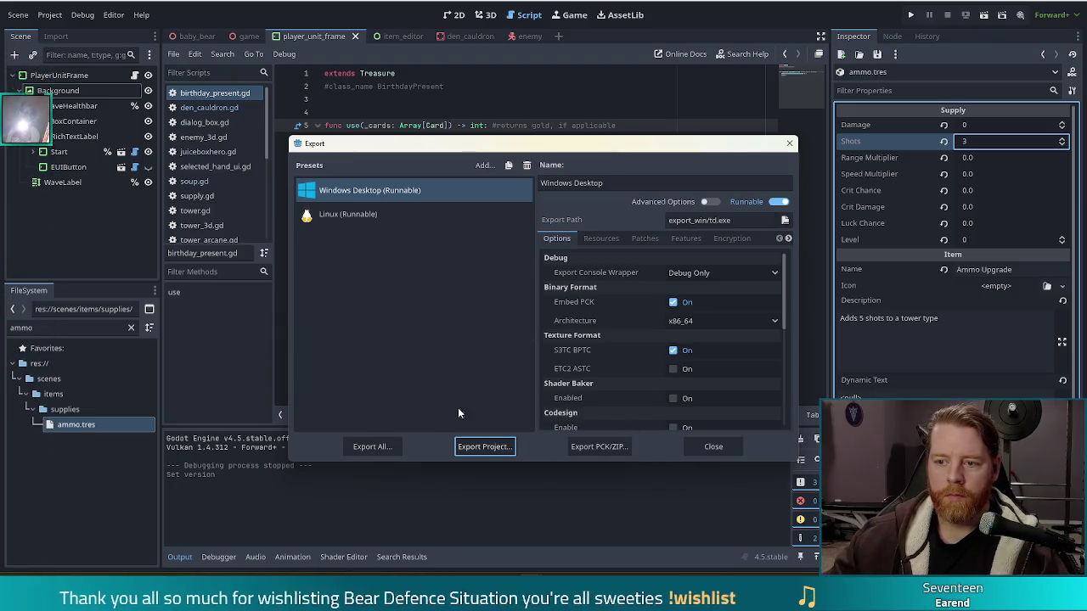
pyautogui.click(485, 448)
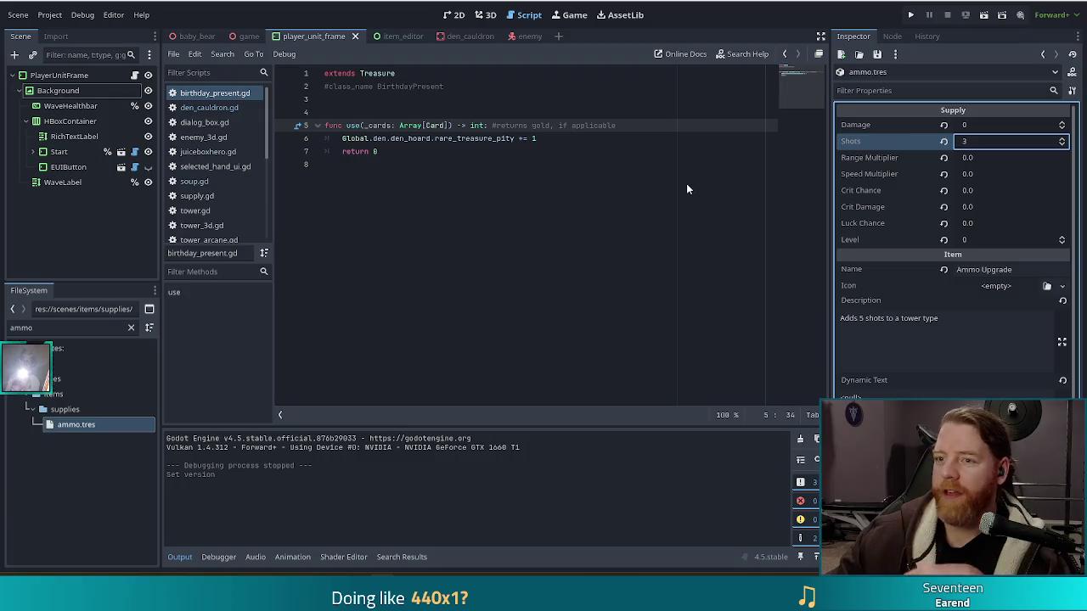
# After the export finishes, reopen the Export window with Ctrl+Shift+E.
pyautogui.hotkey('ctrl', 'shift', 'e')
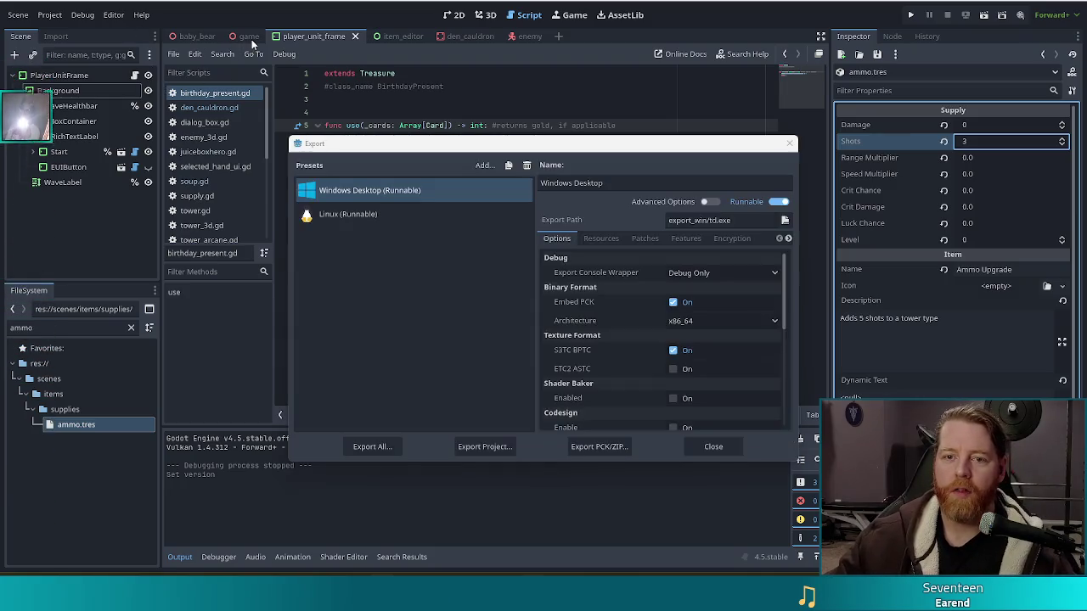
# In the game scene's 2D view, select the CONTINUE button and tick Is Disabled.
pyautogui.press('Escape')
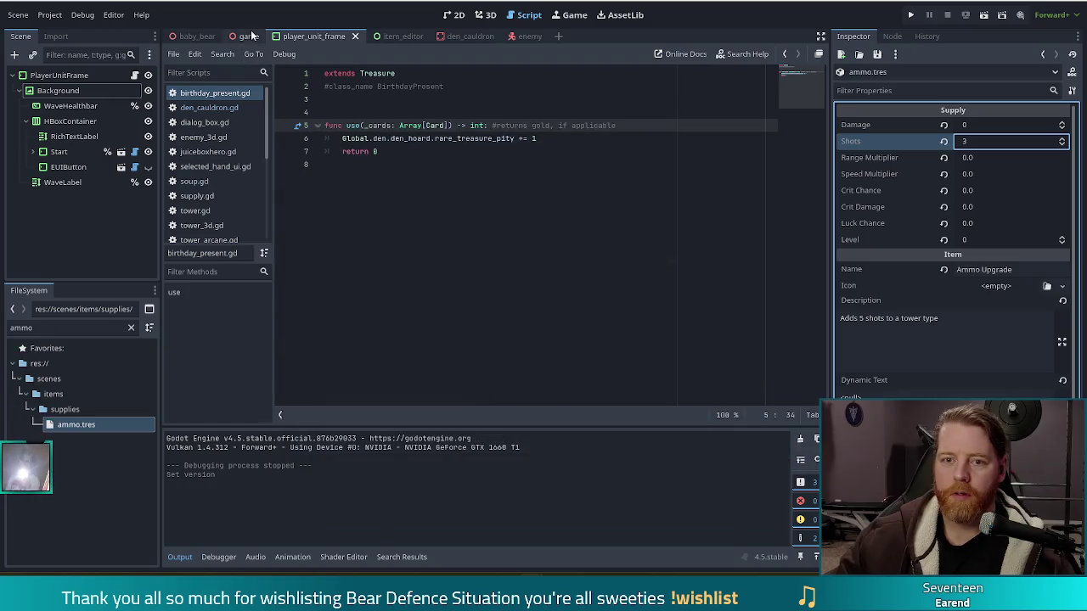
pyautogui.click(247, 36)
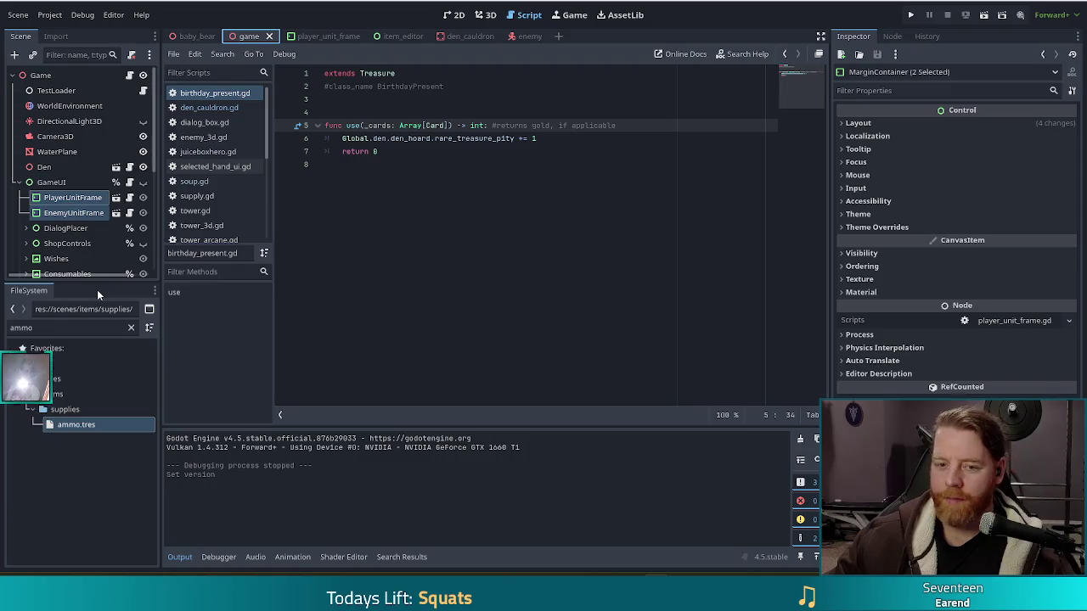
pyautogui.click(455, 14)
pyautogui.click(379, 270)
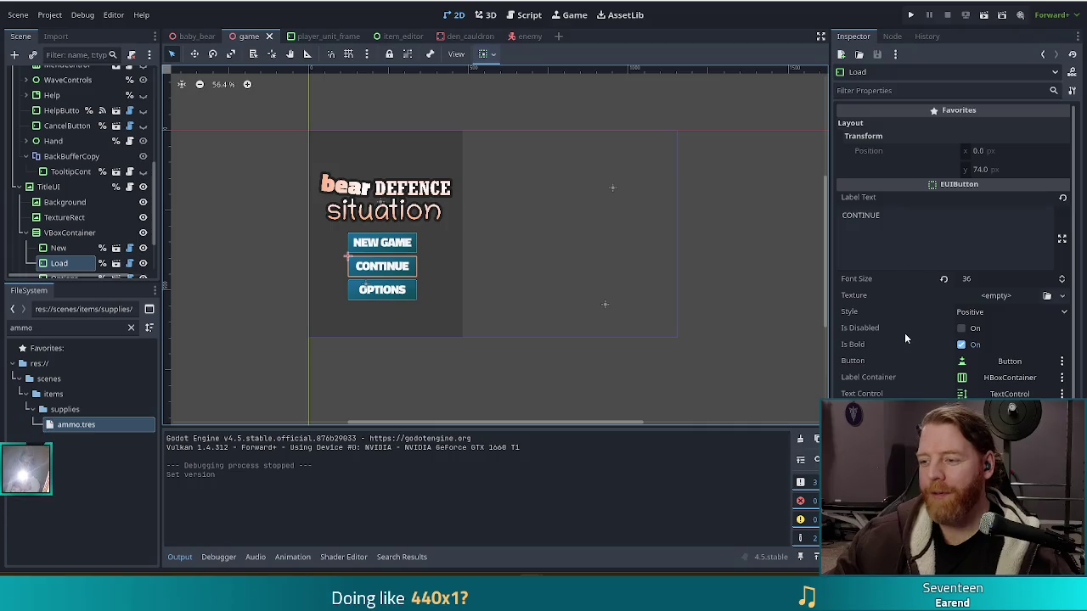
pyautogui.click(962, 329)
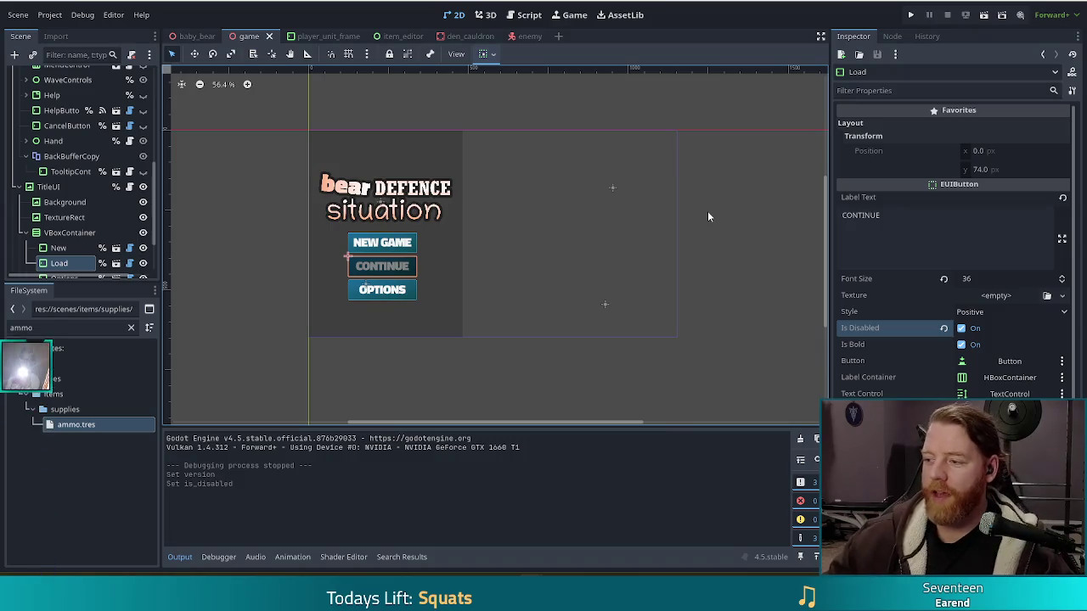
# Re-export the Windows Desktop build over export_win/td.exe, confirming the overwrite.
pyautogui.click(49, 15)
pyautogui.click(52, 87)
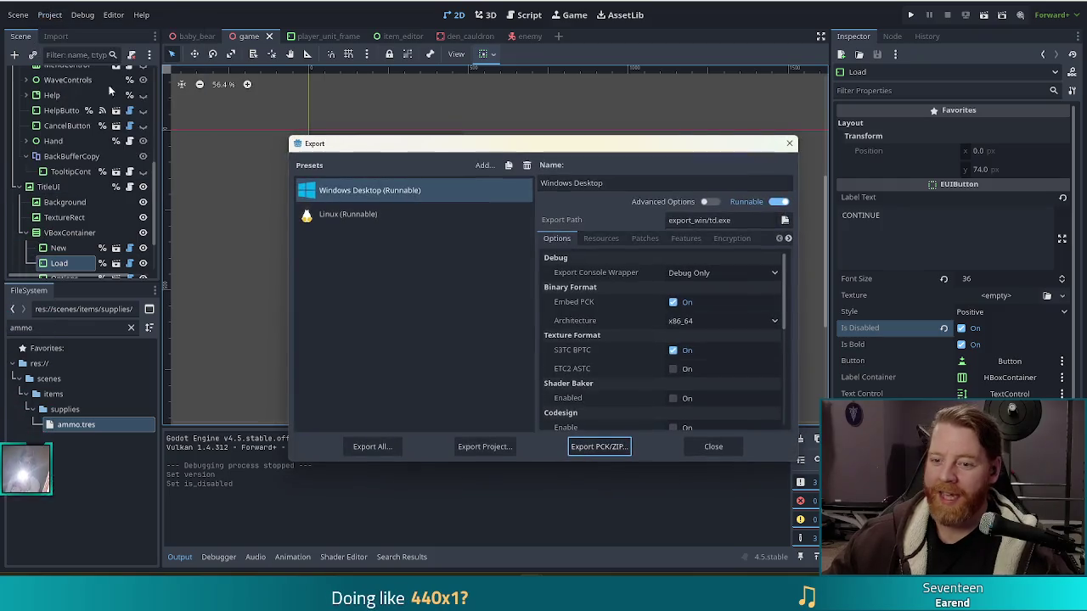
pyautogui.click(480, 445)
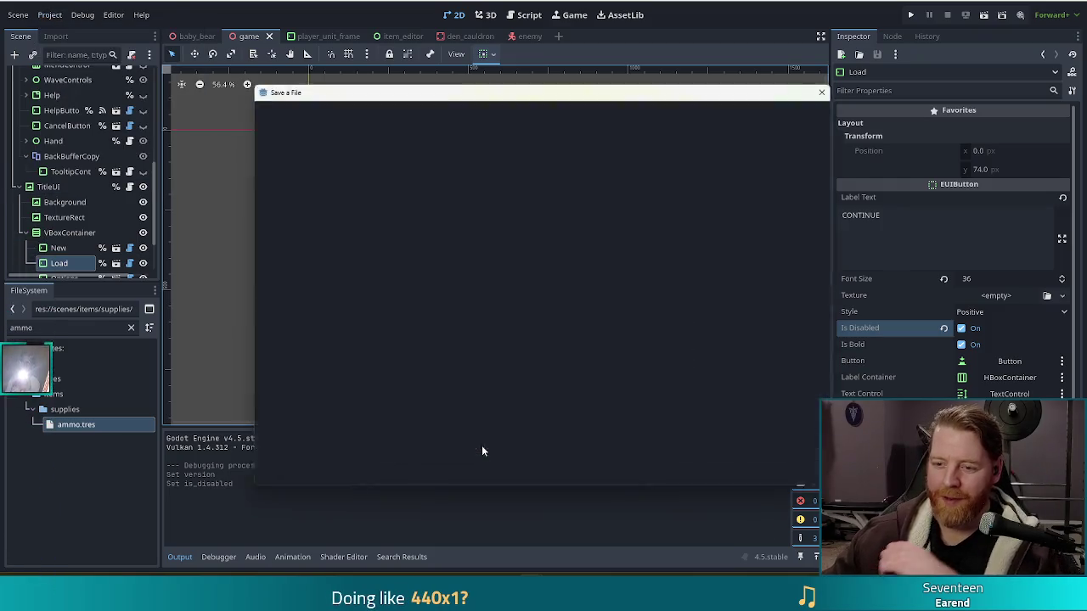
pyautogui.click(436, 480)
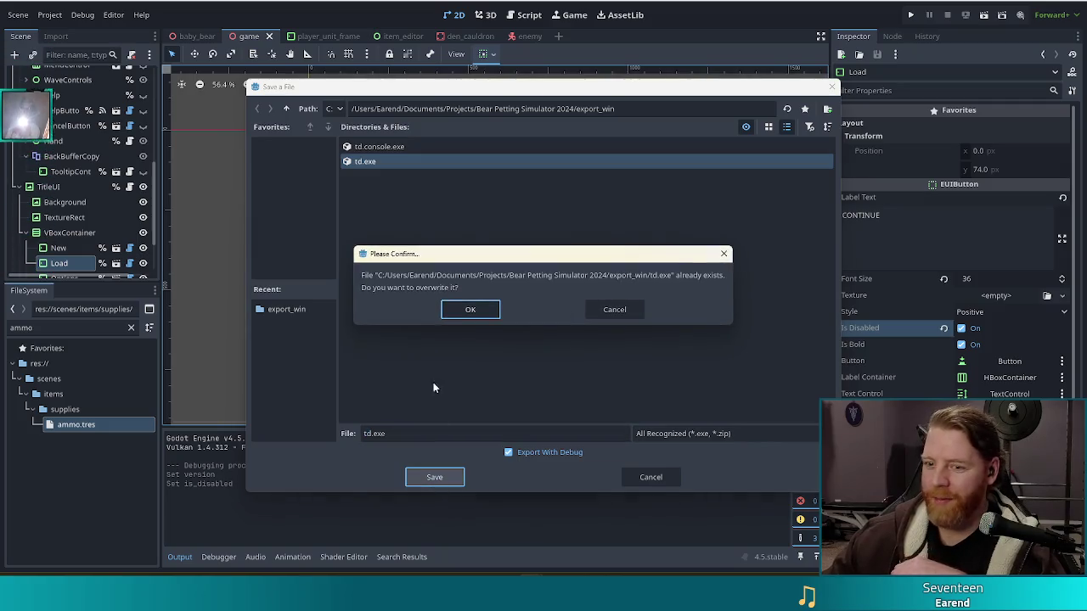
pyautogui.click(476, 312)
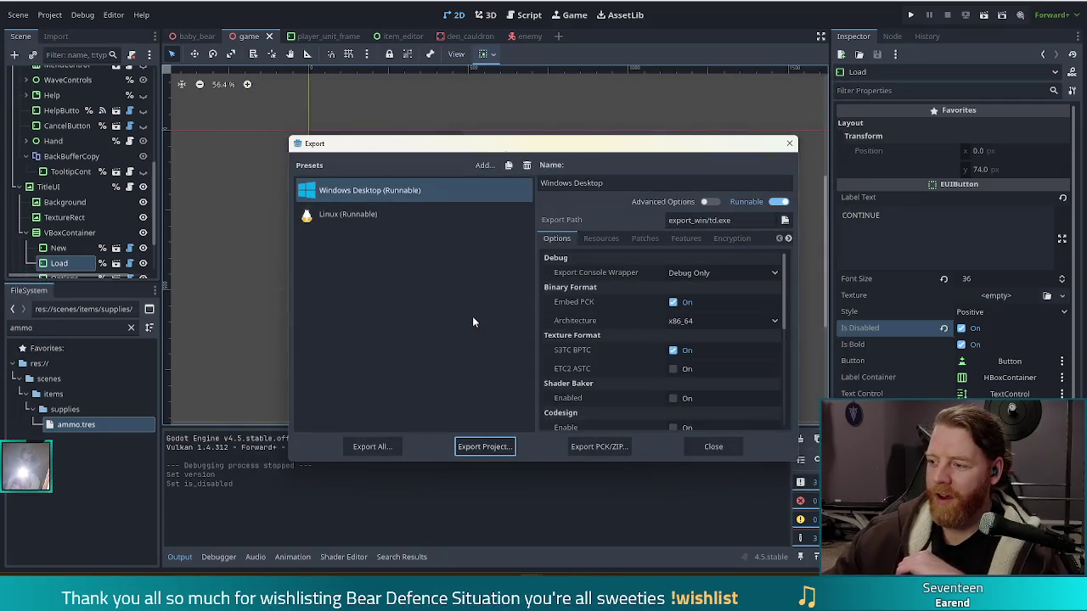
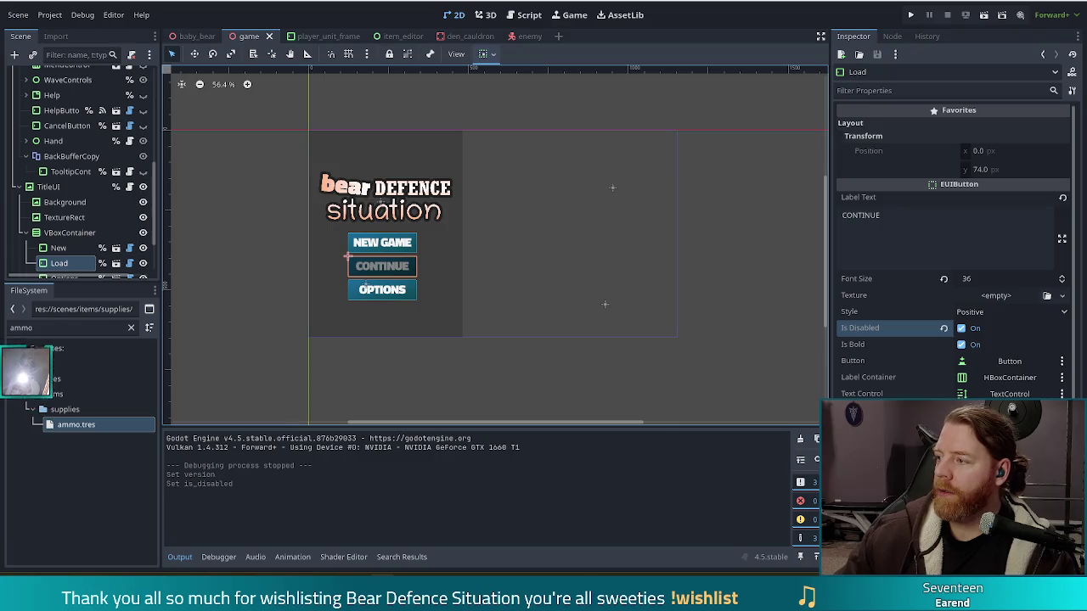
# Switch from the Godot editor to the Chrome window with the Bluesky post.
pyautogui.hotkey('alt', 'Tab')
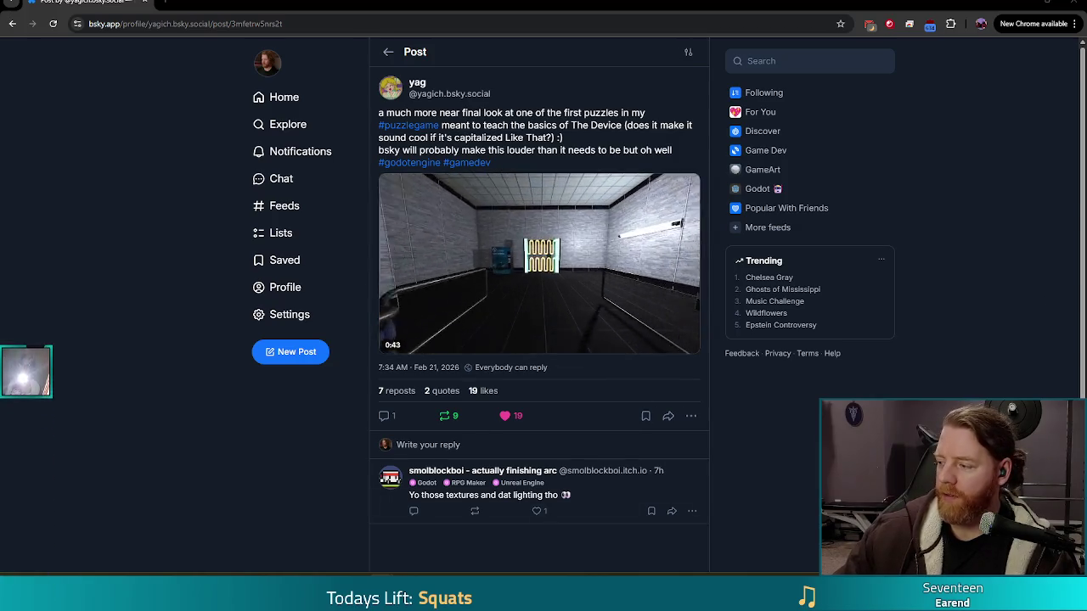
# Play the Bluesky post's puzzle-game clip in fullscreen.
pyautogui.moveTo(384, 321)
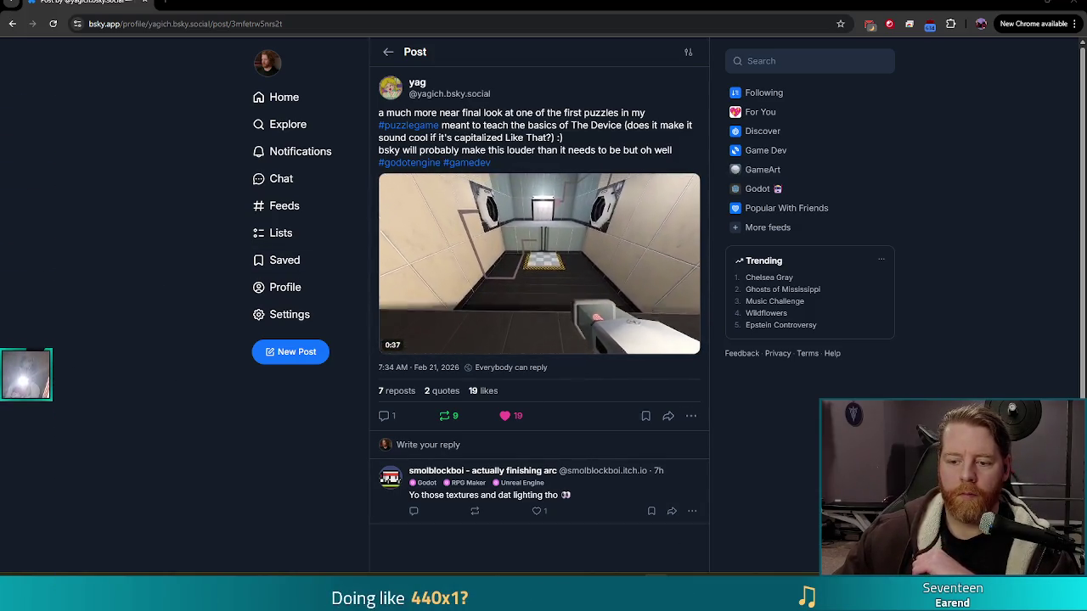
pyautogui.moveTo(654, 303)
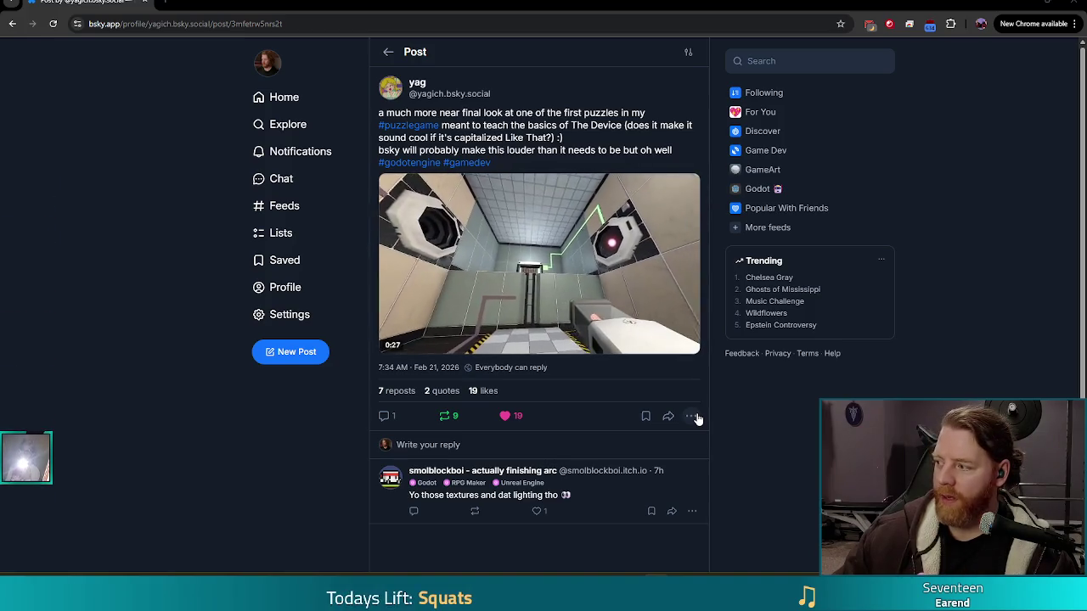
pyautogui.click(688, 341)
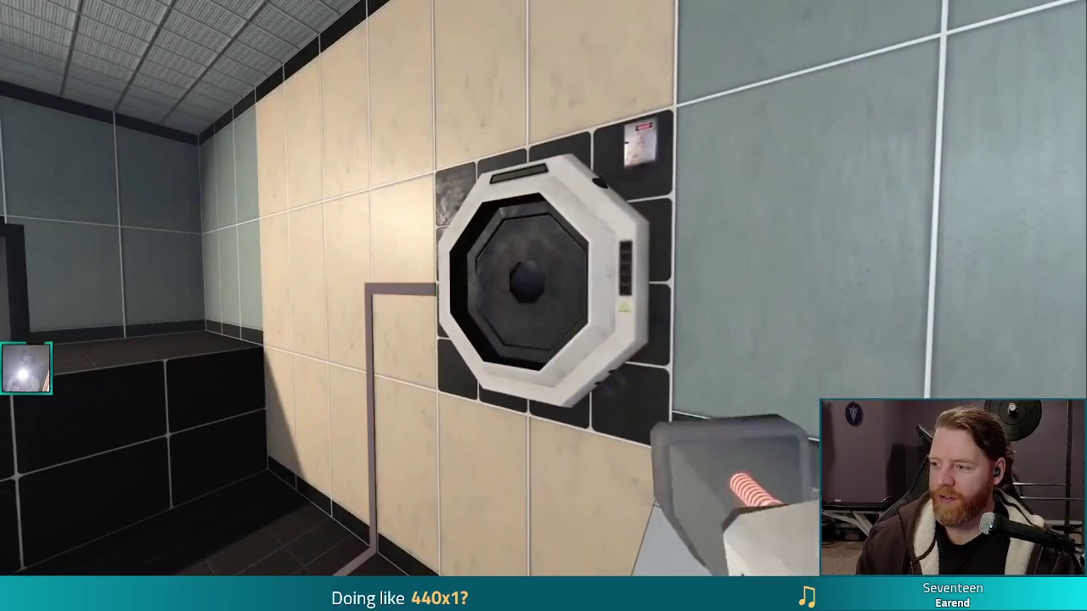
# Let the fullscreen gameplay clip play on, then exit fullscreen back to the post.
pyautogui.press('s')
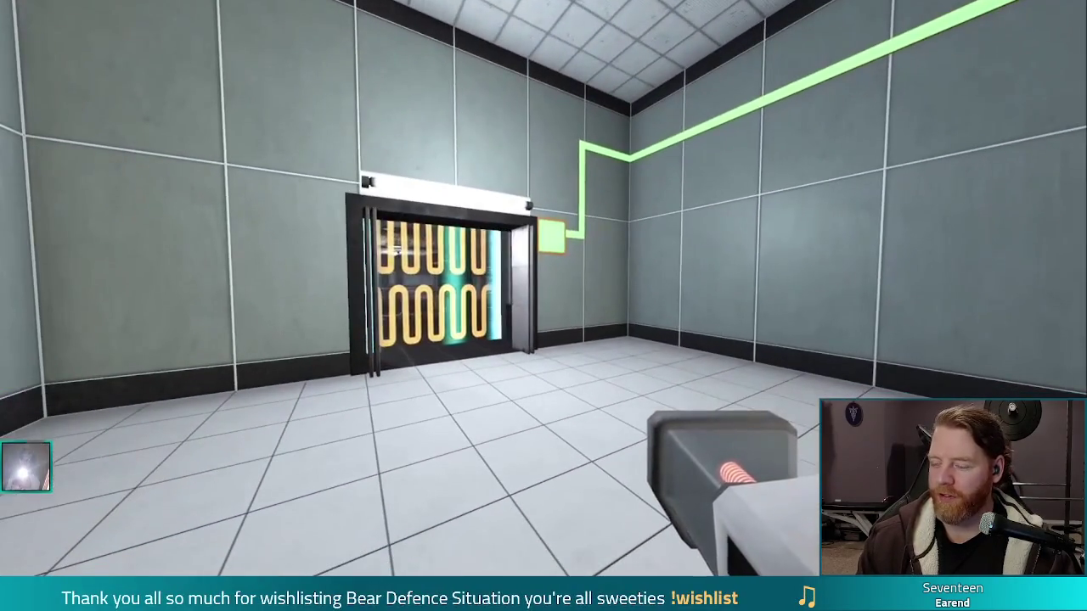
pyautogui.press('w')
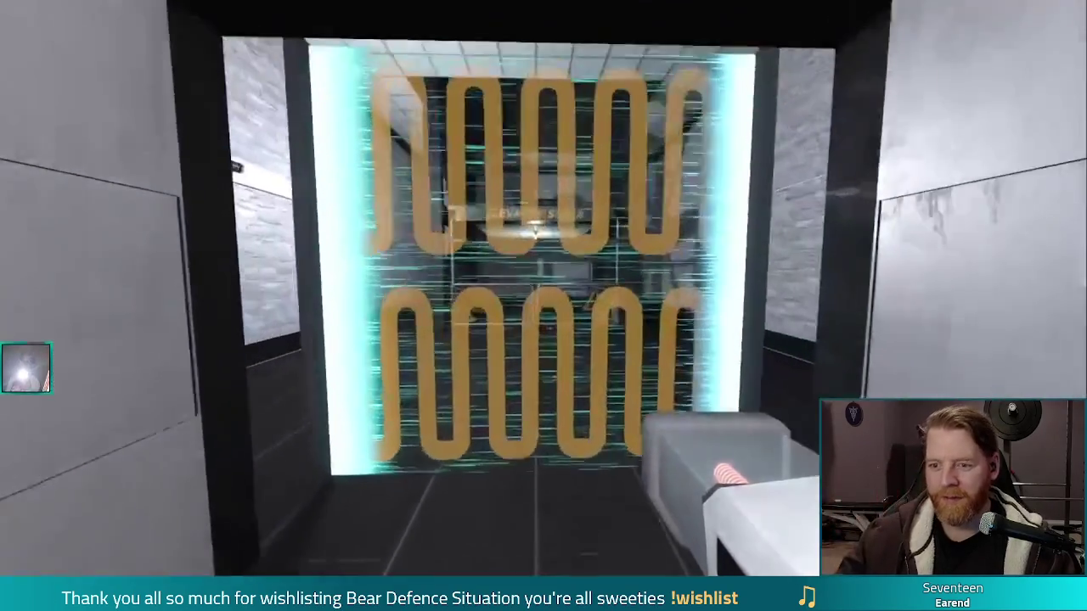
pyautogui.press('w')
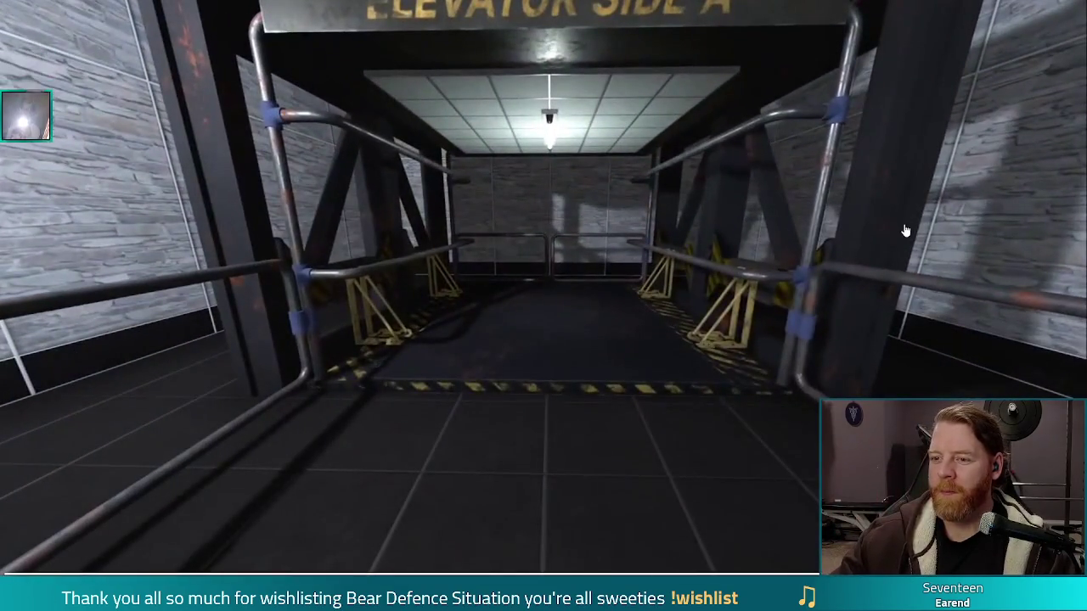
pyautogui.press('Escape')
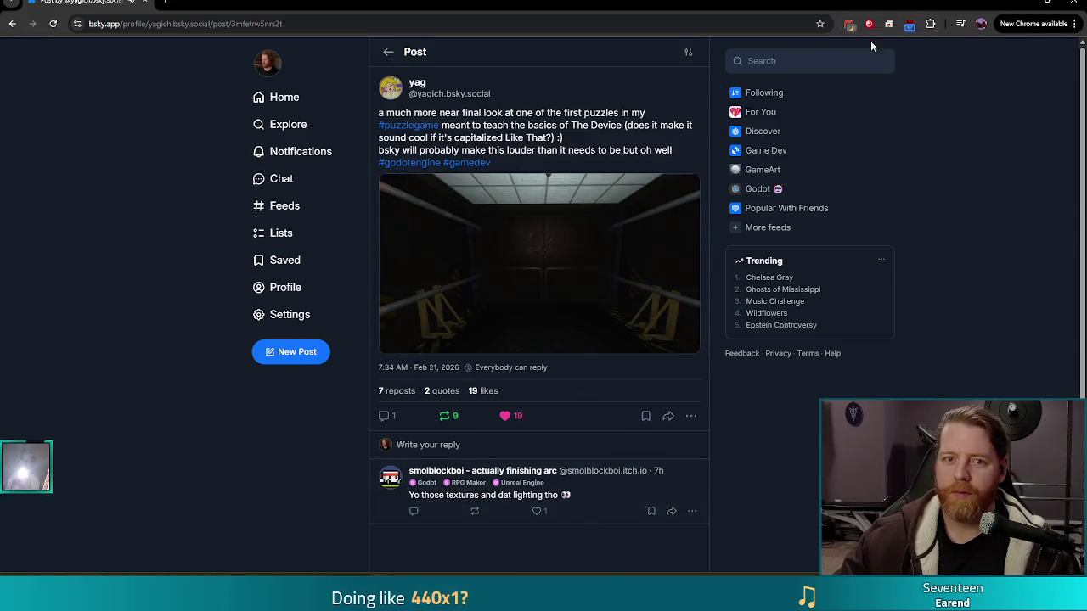
# Close the Bluesky tab and switch over to the Steam library.
pyautogui.middleClick(91, 4)
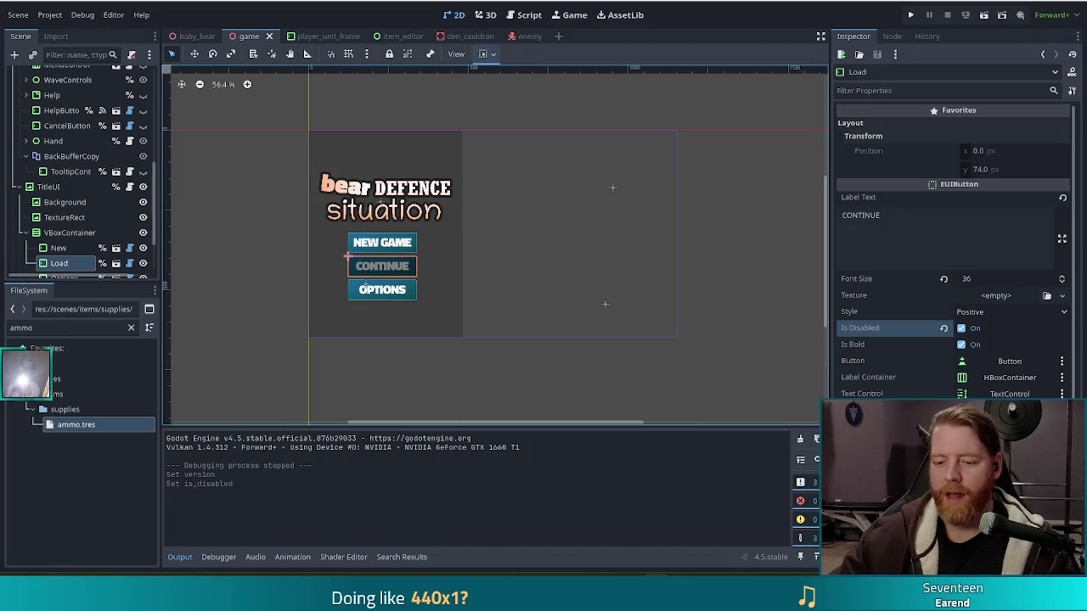
pyautogui.hotkey('alt', 'Tab')
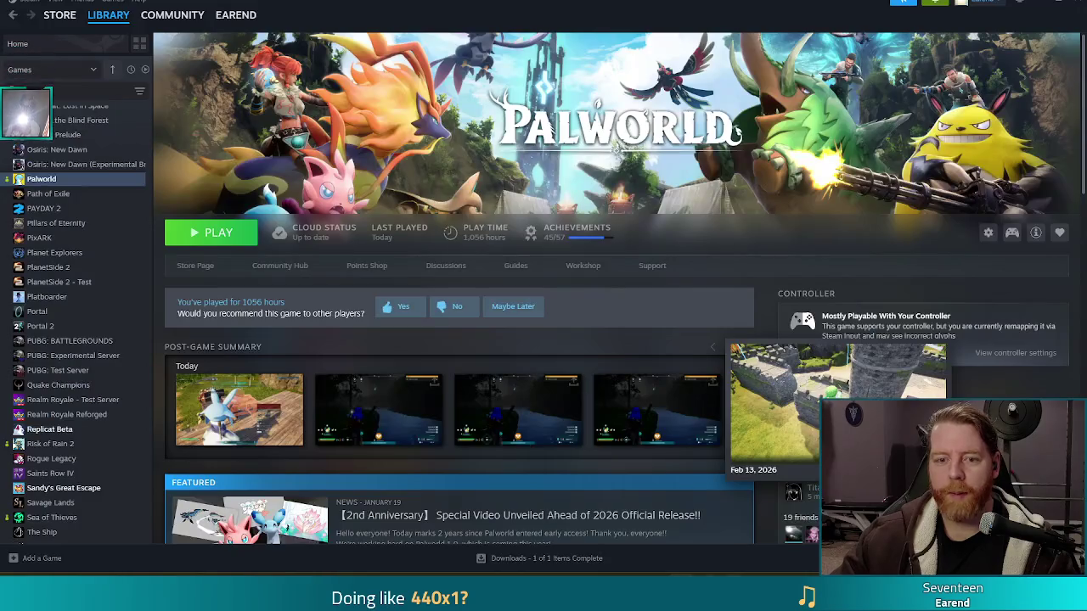
# Scroll the Steam library up to the B titles and select Bear Defence Situation Playtest.
pyautogui.scroll(15, 77, 297)
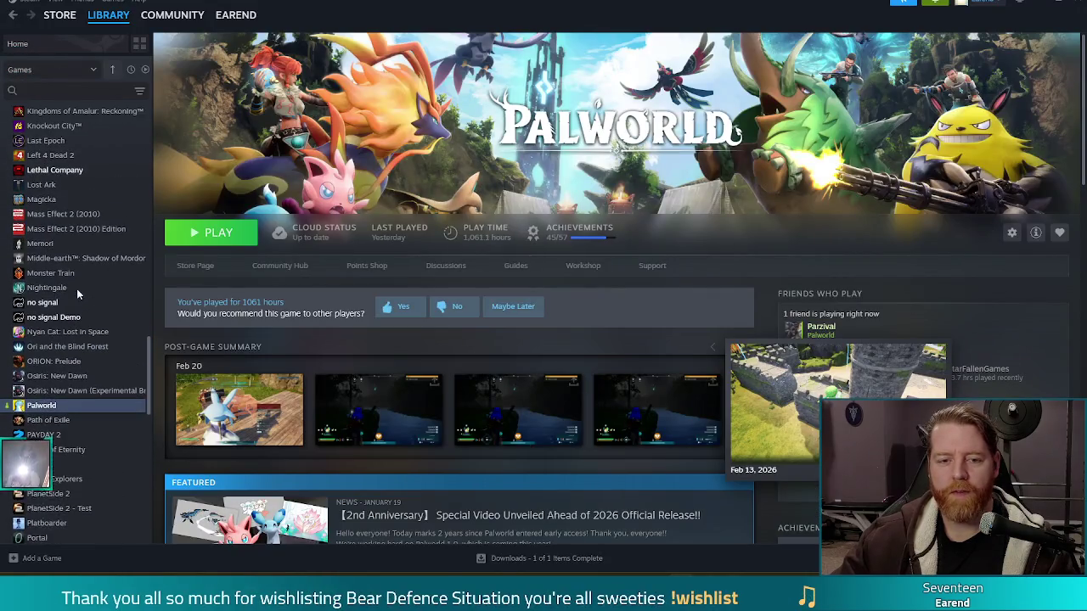
pyautogui.scroll(8, 92, 310)
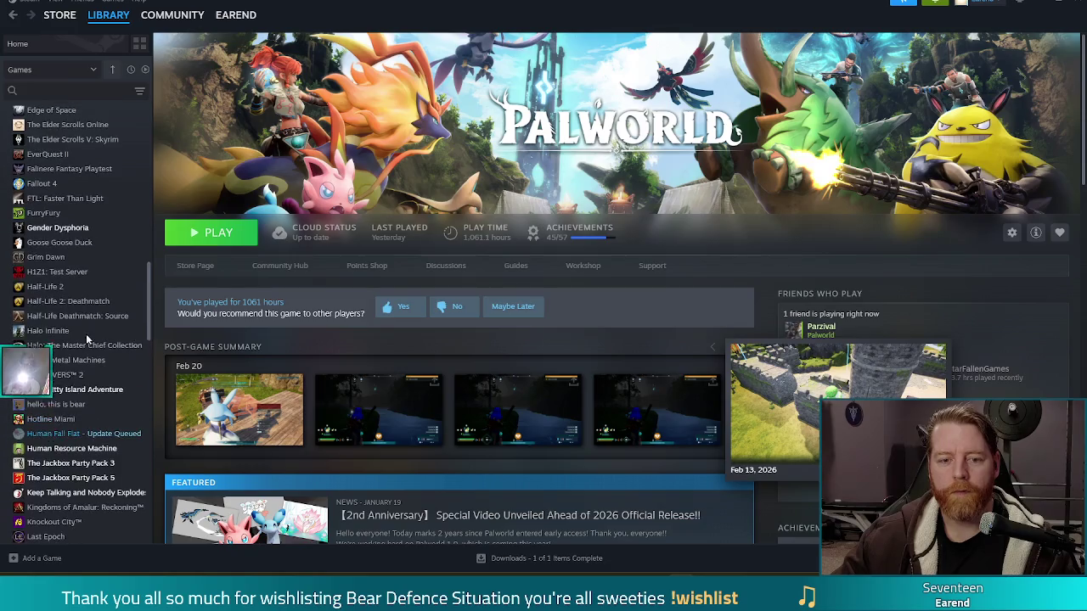
pyautogui.scroll(8, 98, 244)
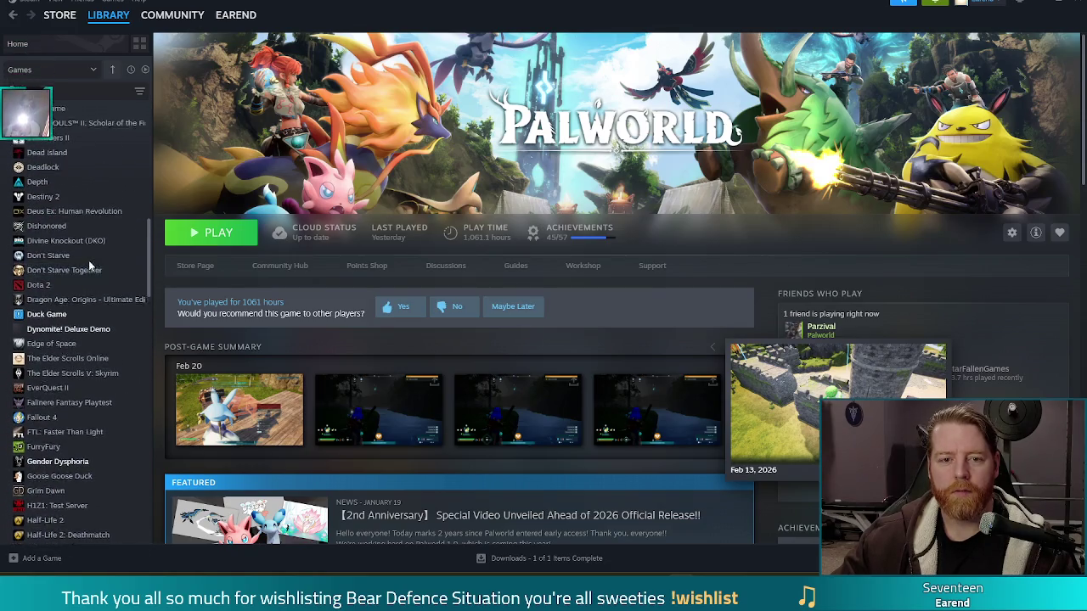
pyautogui.click(110, 178)
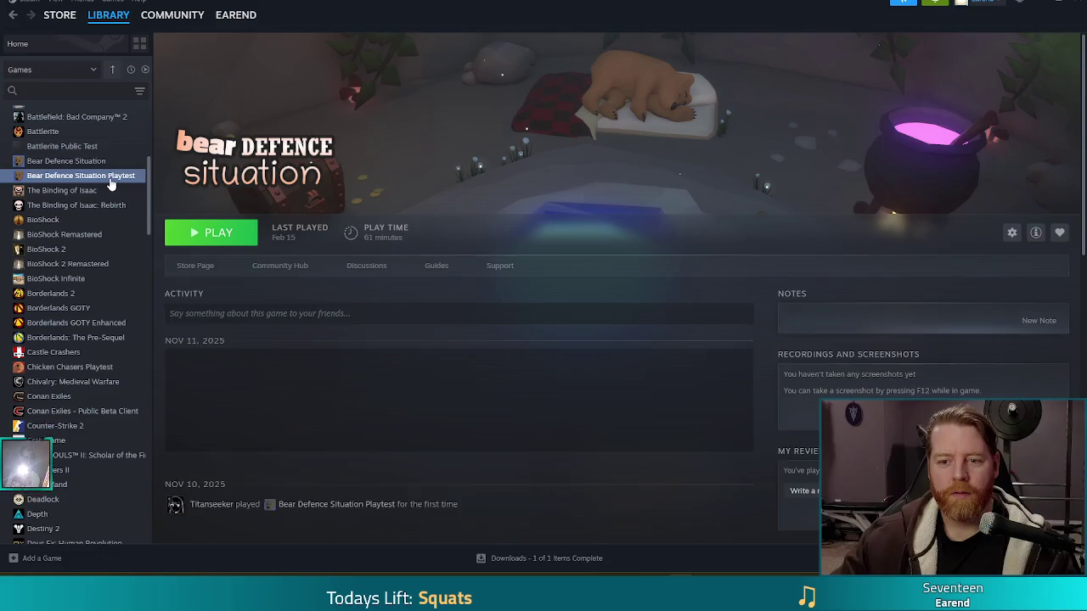
# Launch the Bear Defence Situation Playtest, close the game window, then close Steam.
pyautogui.click(220, 234)
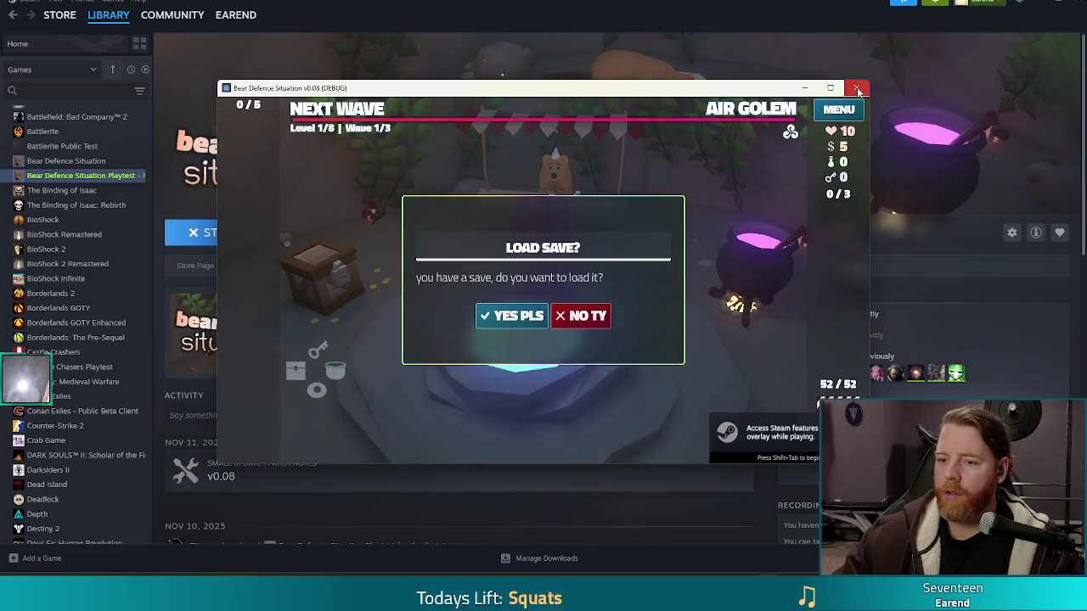
pyautogui.click(857, 89)
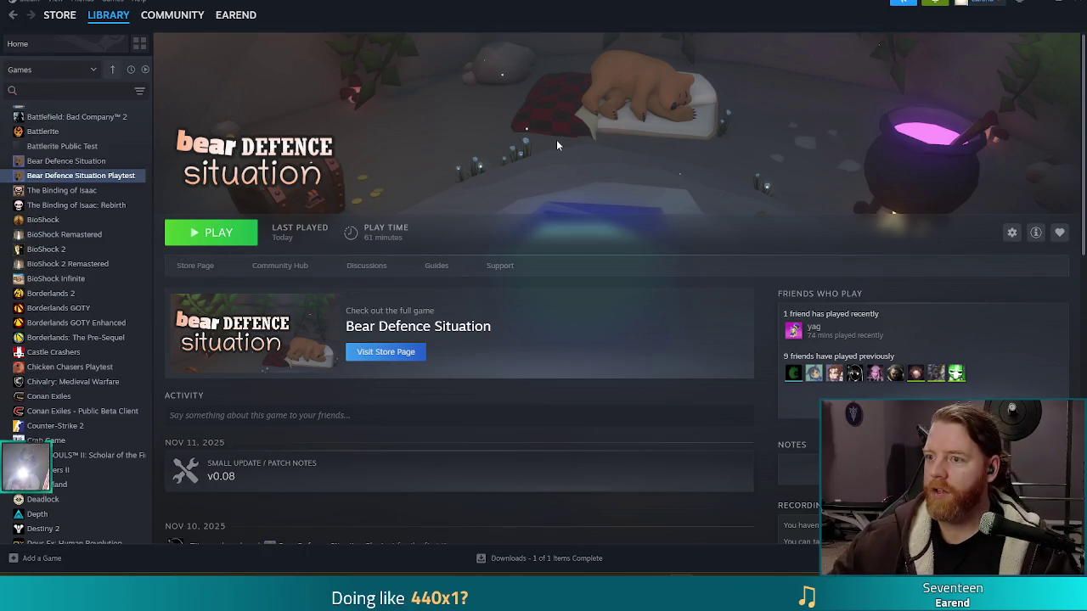
pyautogui.click(1080, 4)
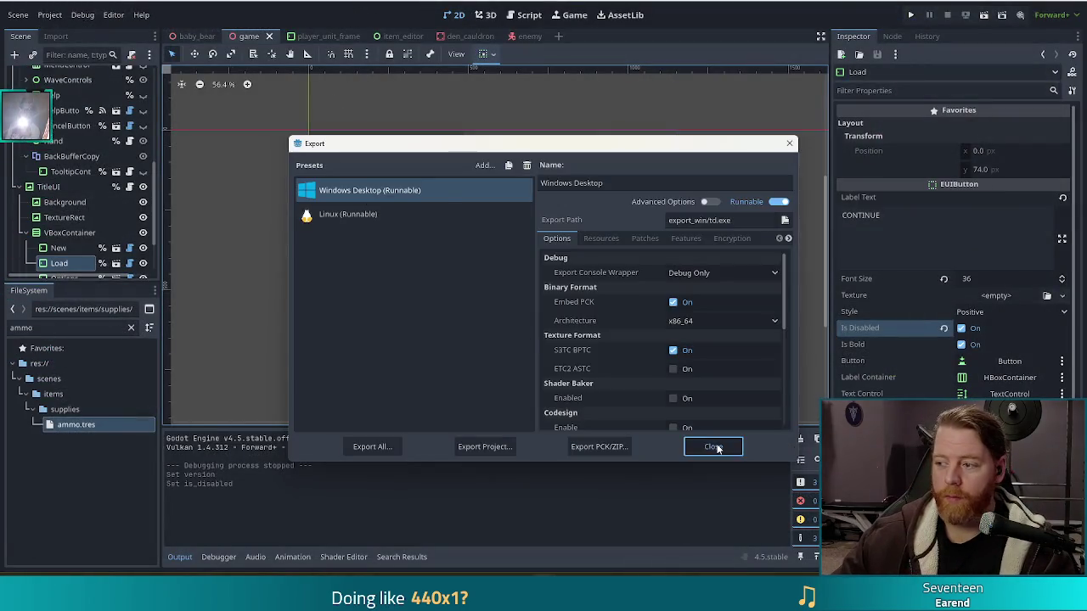
# Close Godot's Export dialog listing the Windows Desktop and Linux presets.
pyautogui.click(713, 448)
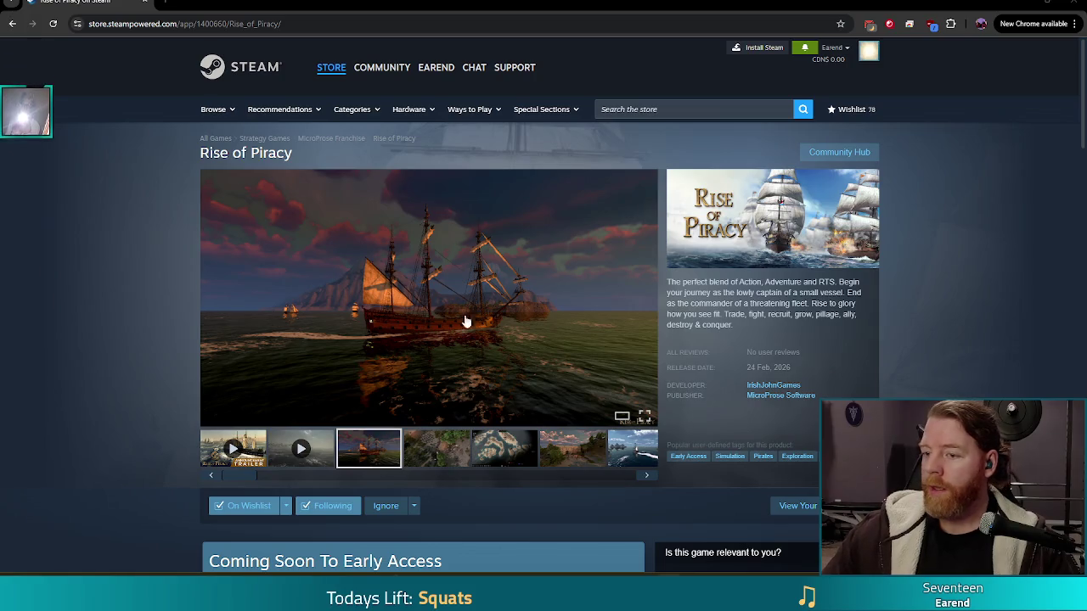
pyautogui.click(338, 26)
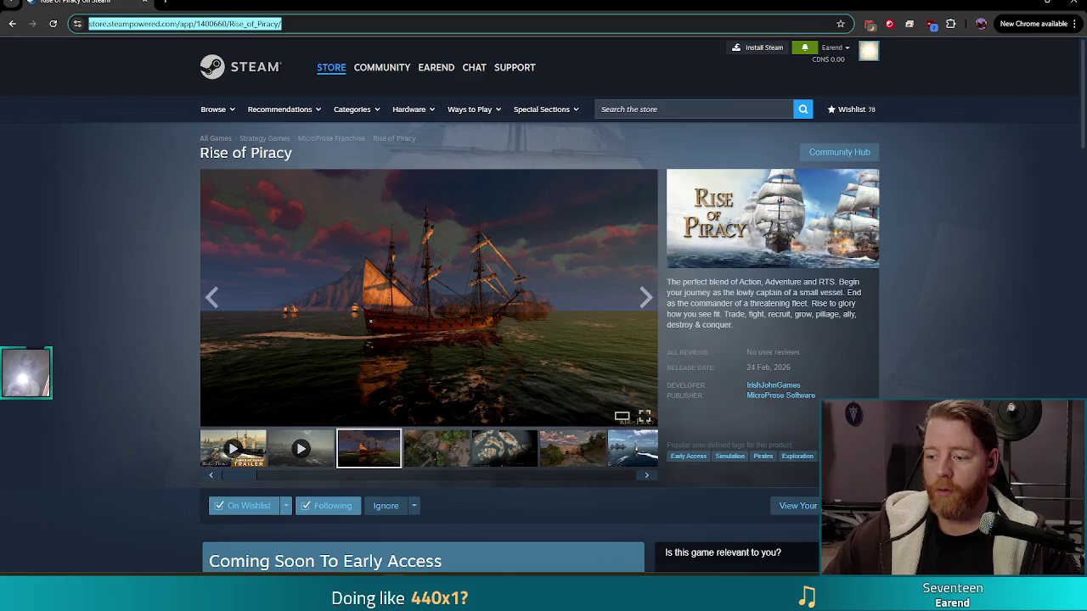
pyautogui.press('Escape')
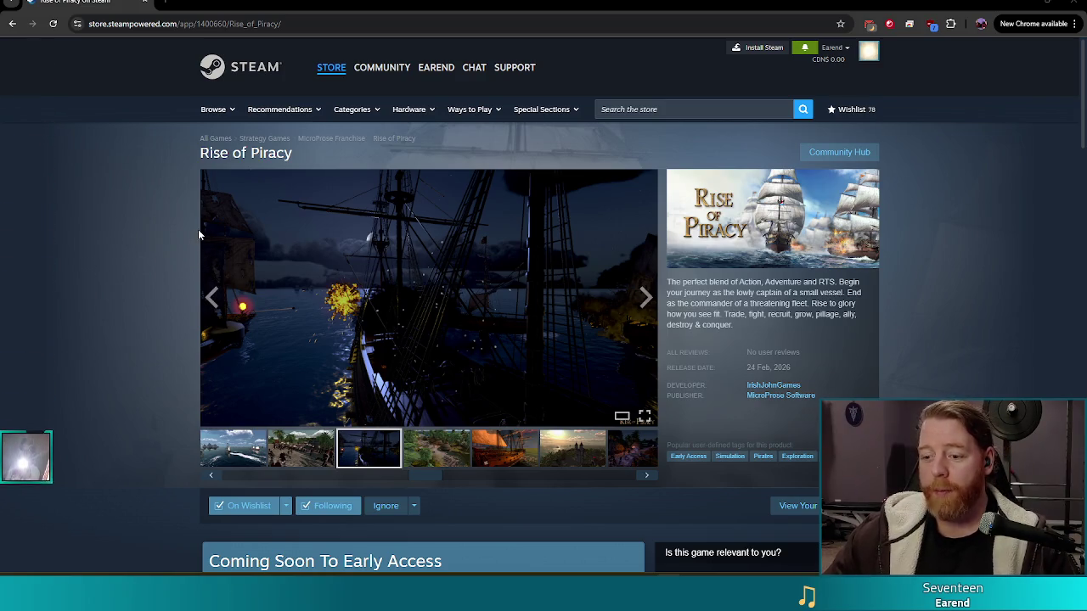
# Scroll the Rise of Piracy store page to the Roadmap 2026 image and open it full size.
pyautogui.scroll(-1, 158, 243)
pyautogui.scroll(-7, 158, 243)
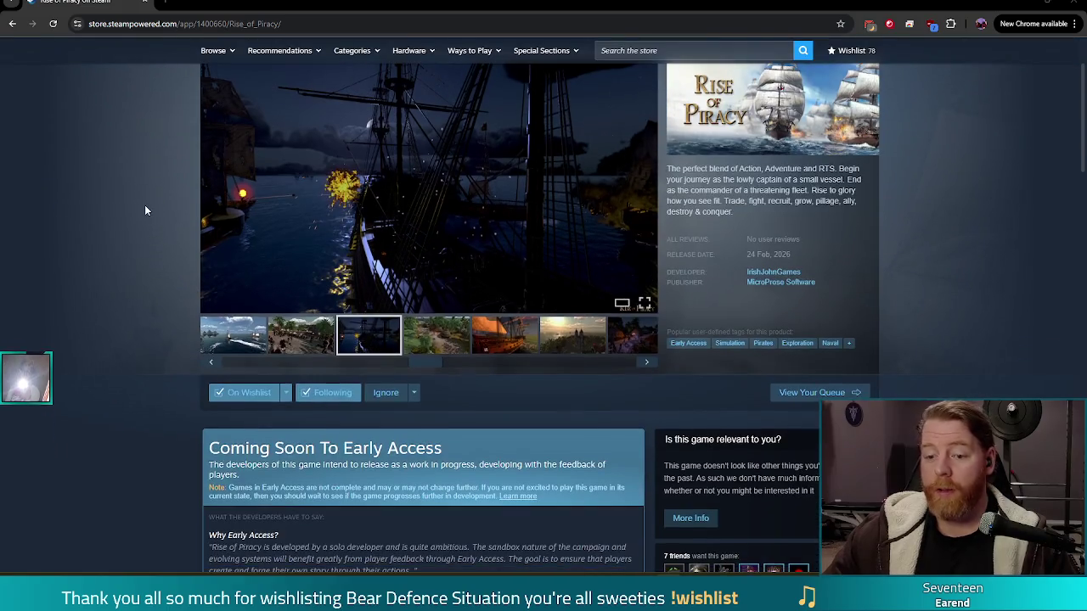
pyautogui.scroll(2, 130, 196)
pyautogui.scroll(-7, 130, 196)
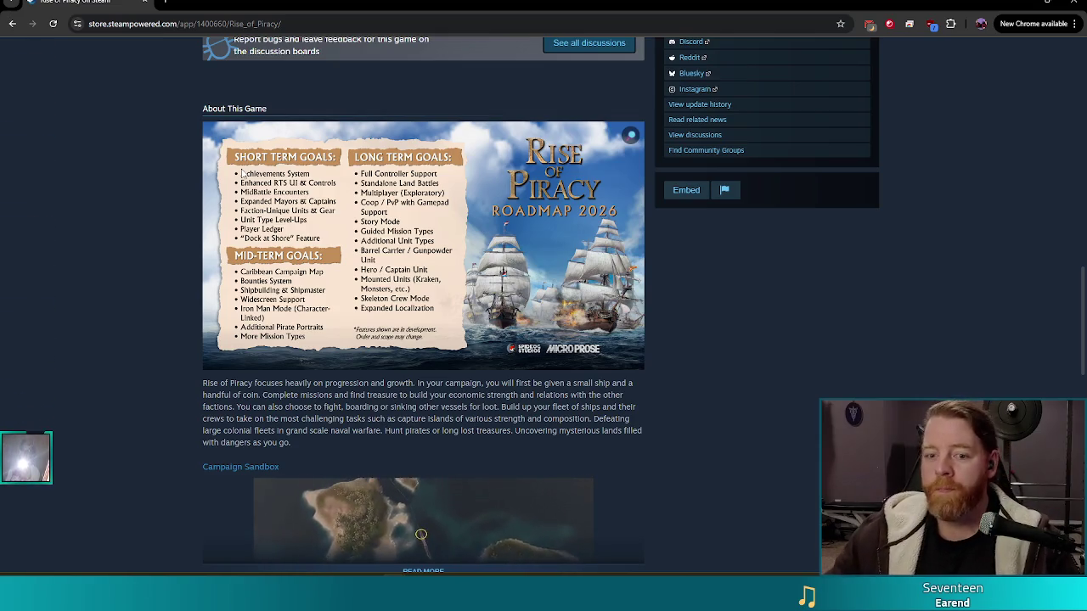
pyautogui.scroll(-2, 76, 300)
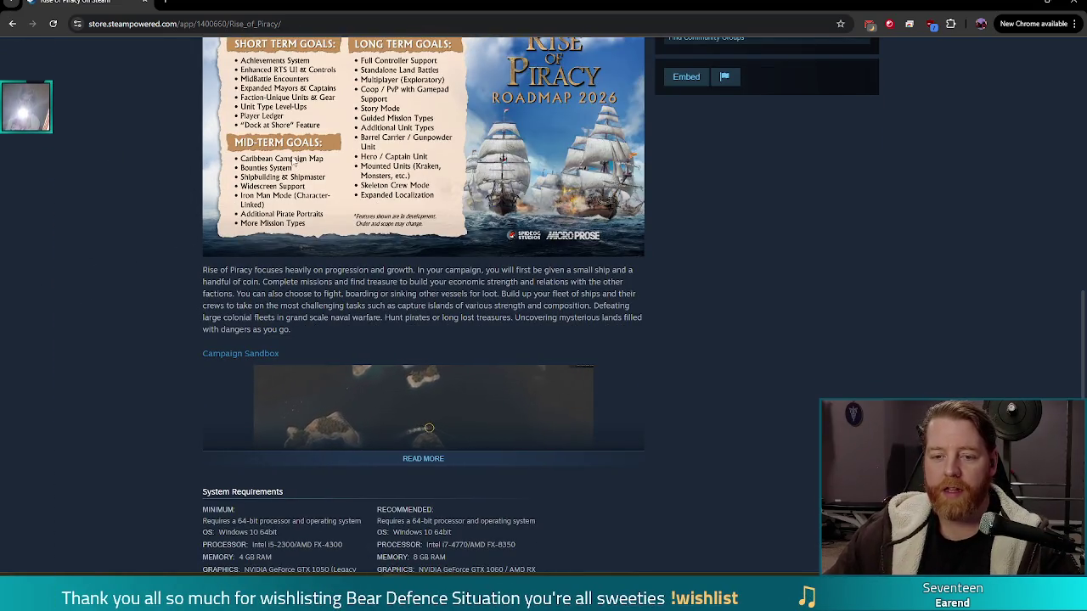
pyautogui.scroll(1, 285, 214)
pyautogui.scroll(1, 287, 214)
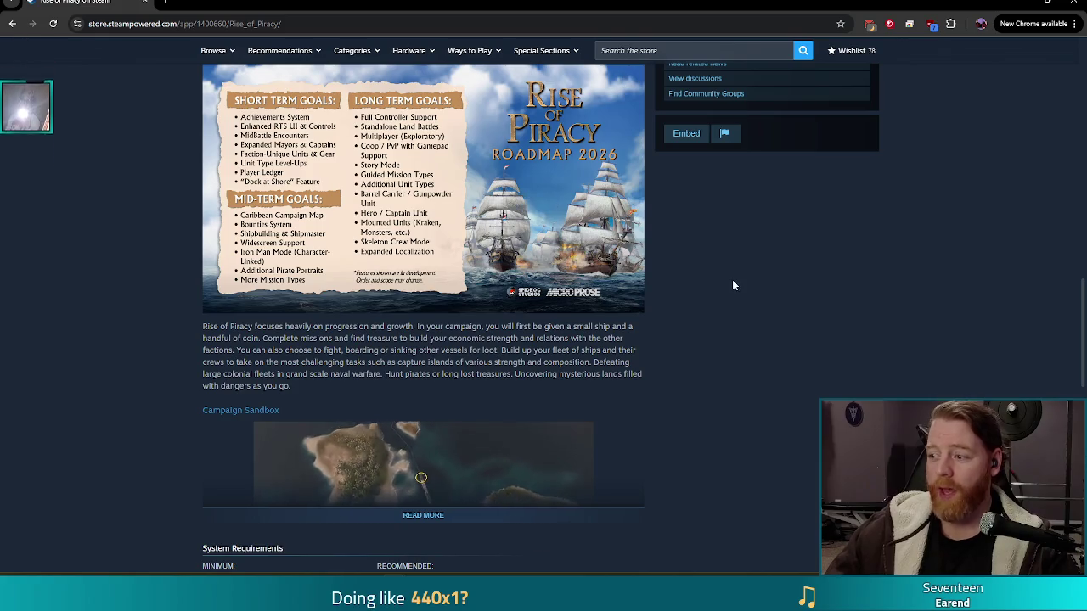
pyautogui.scroll(1, 742, 268)
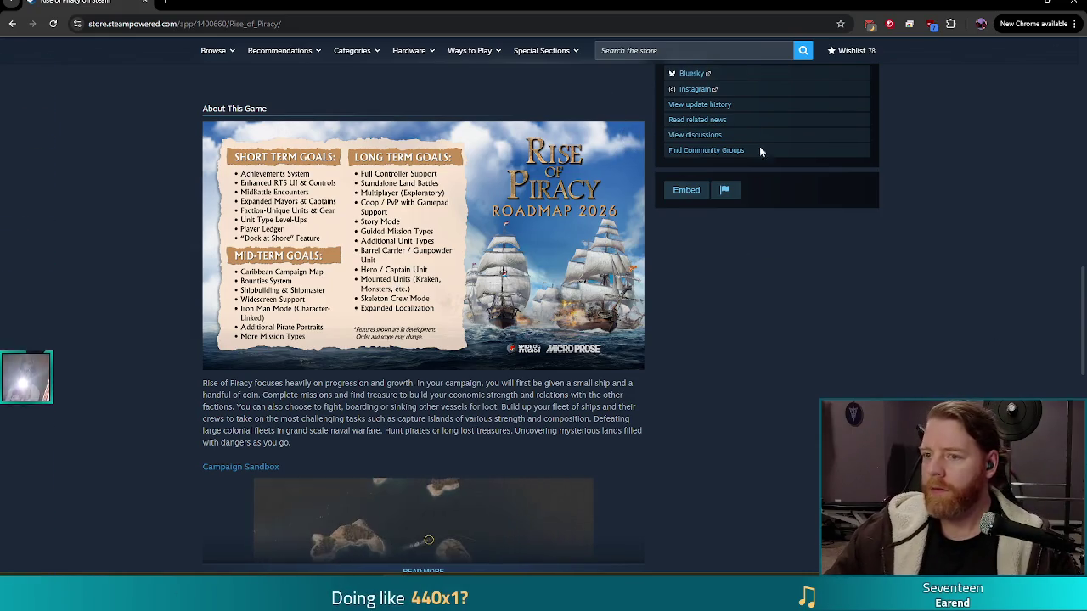
pyautogui.click(635, 134)
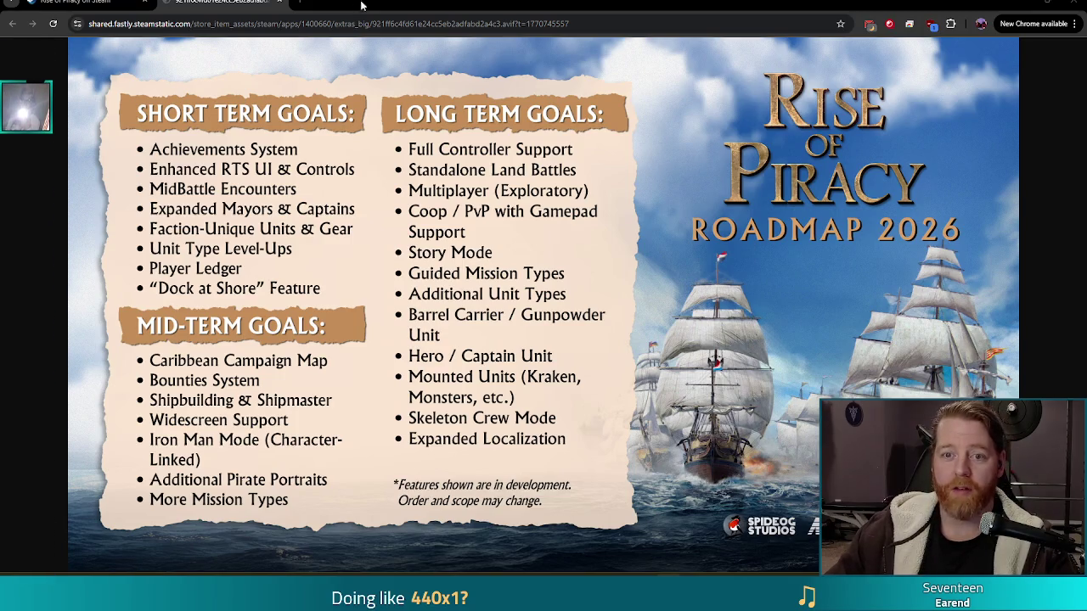
# Close the full-size Rise of Piracy roadmap tab.
pyautogui.click(276, 3)
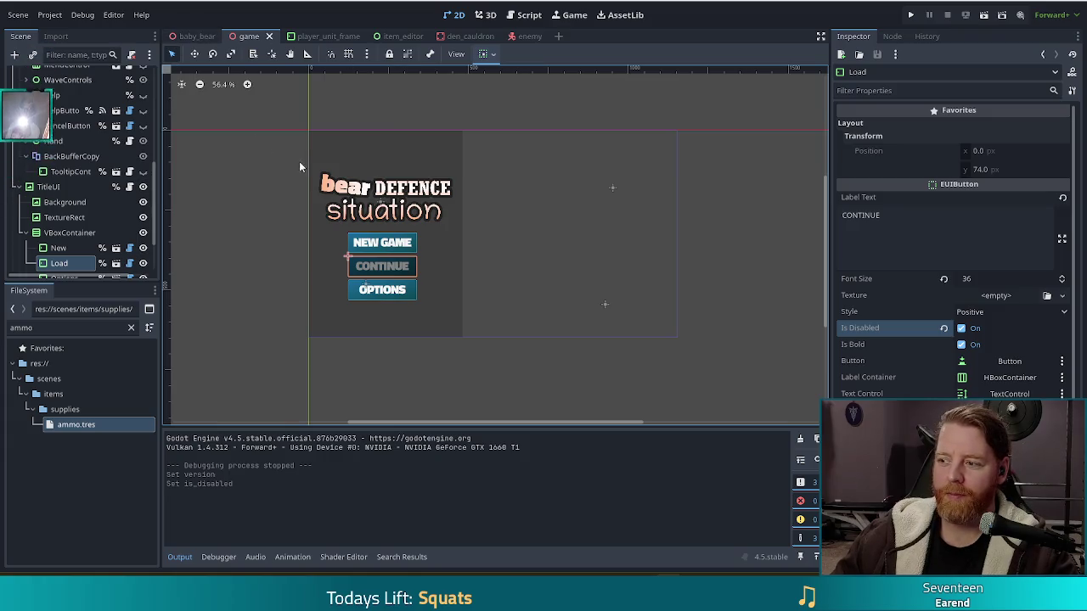
# Run Bear Defence Situation, choose NEW GAME, nudge the window up, and open the Wishing Well.
pyautogui.click(911, 17)
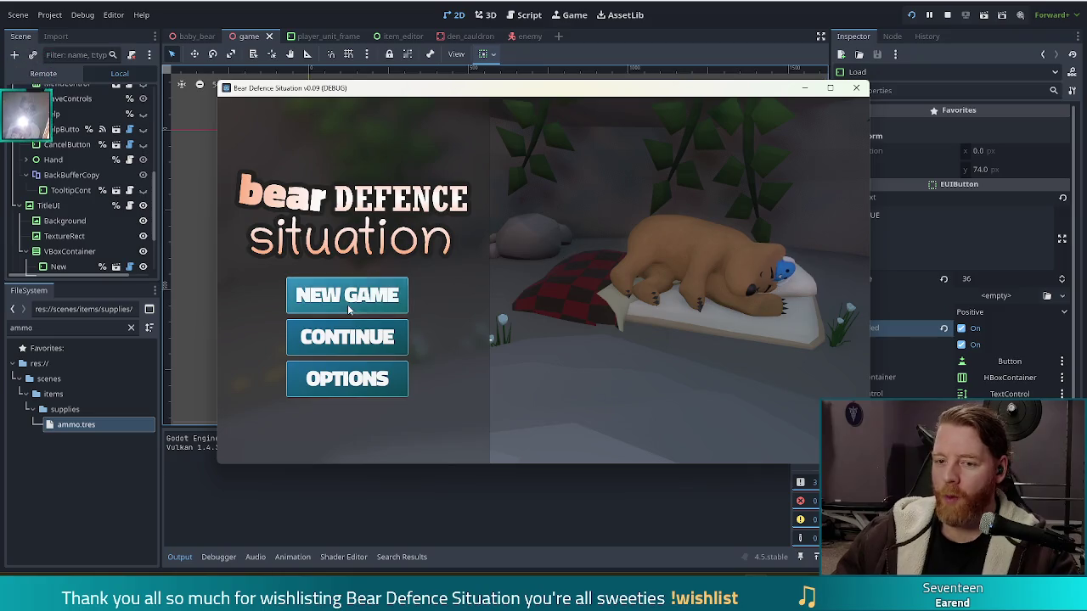
pyautogui.click(350, 297)
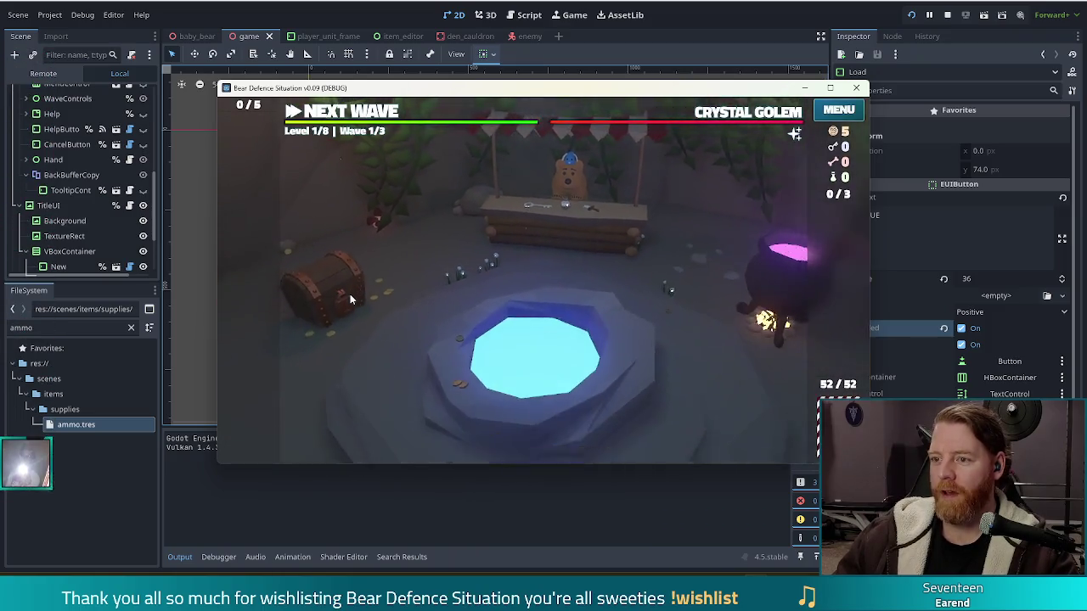
pyautogui.moveTo(581, 91); pyautogui.dragTo(581, 84)
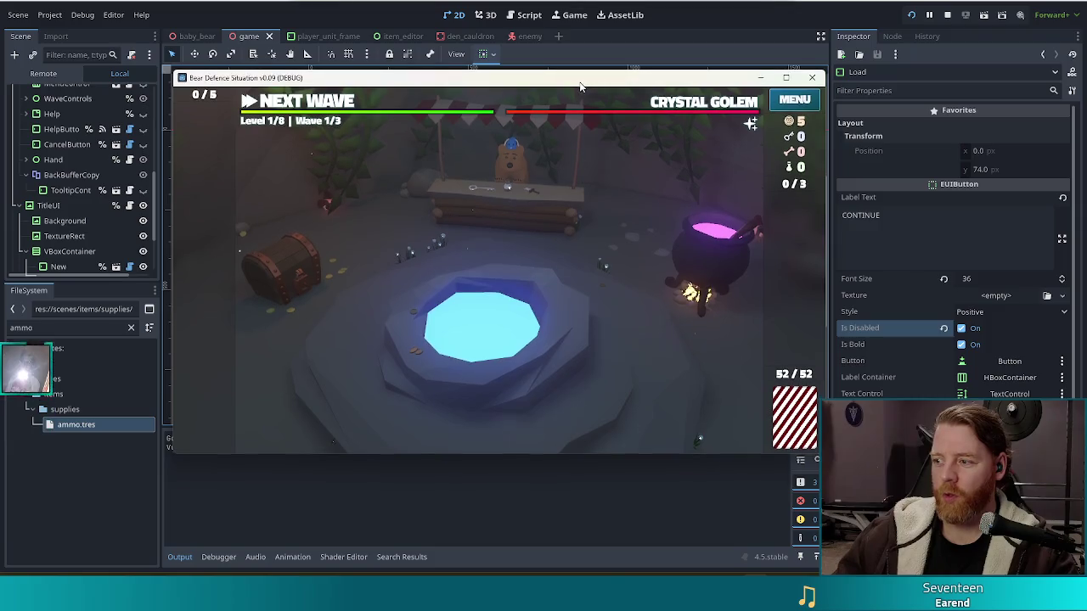
pyautogui.click(571, 321)
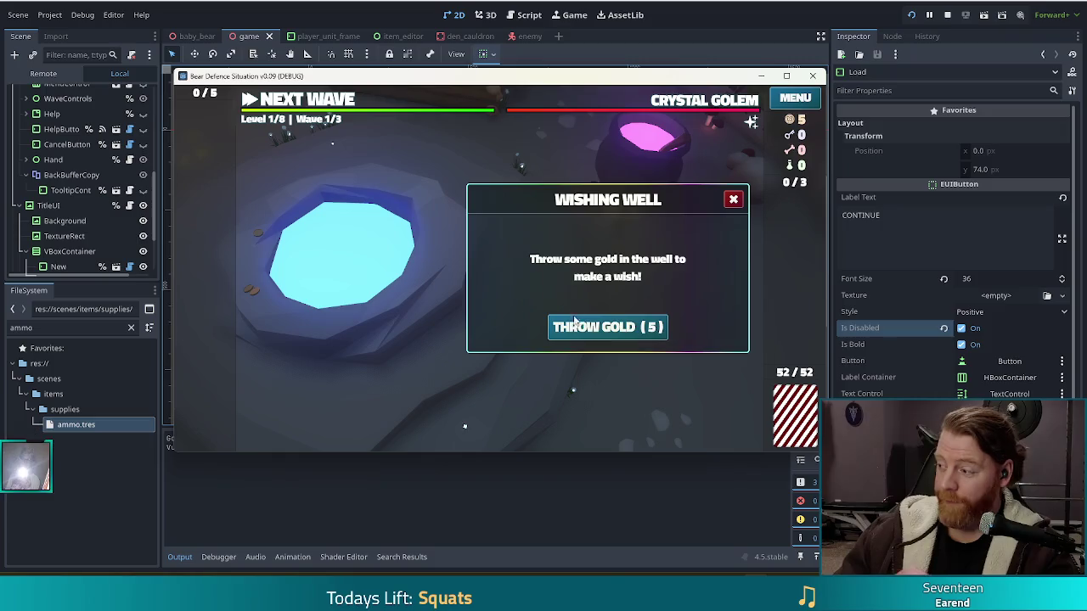
# Toss 5 gold into the Wishing Well, take the Girldinner wish, and continue to Level 1/8's map.
pyautogui.click(578, 327)
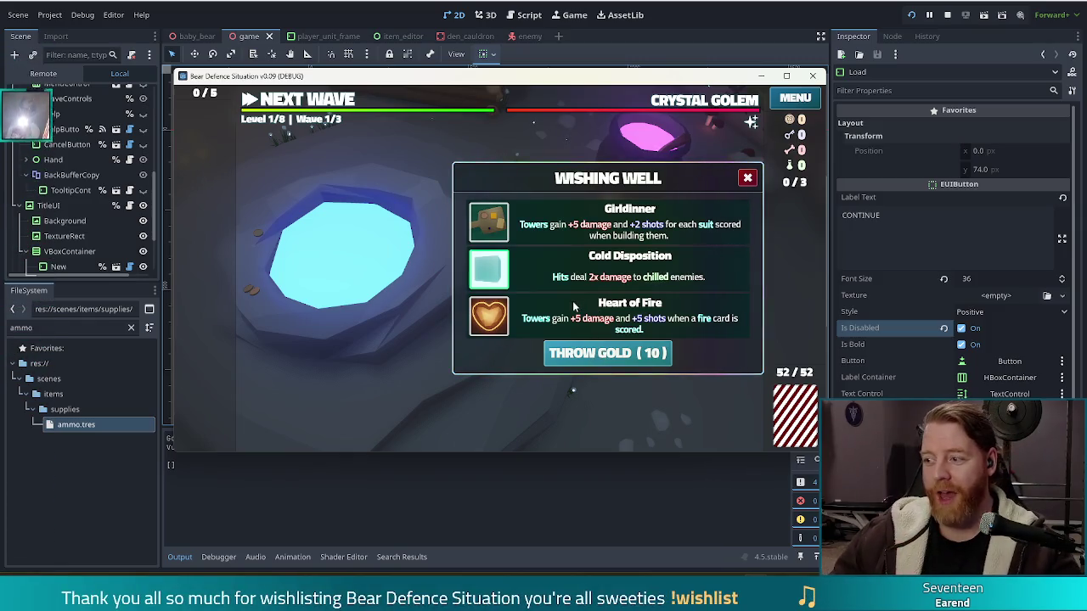
pyautogui.click(747, 178)
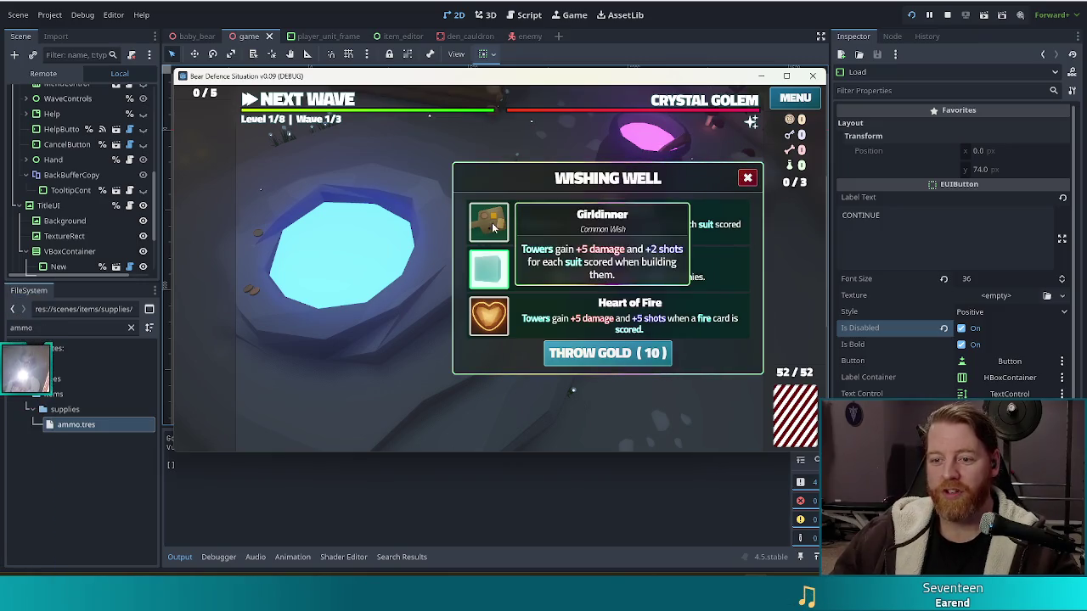
pyautogui.click(733, 199)
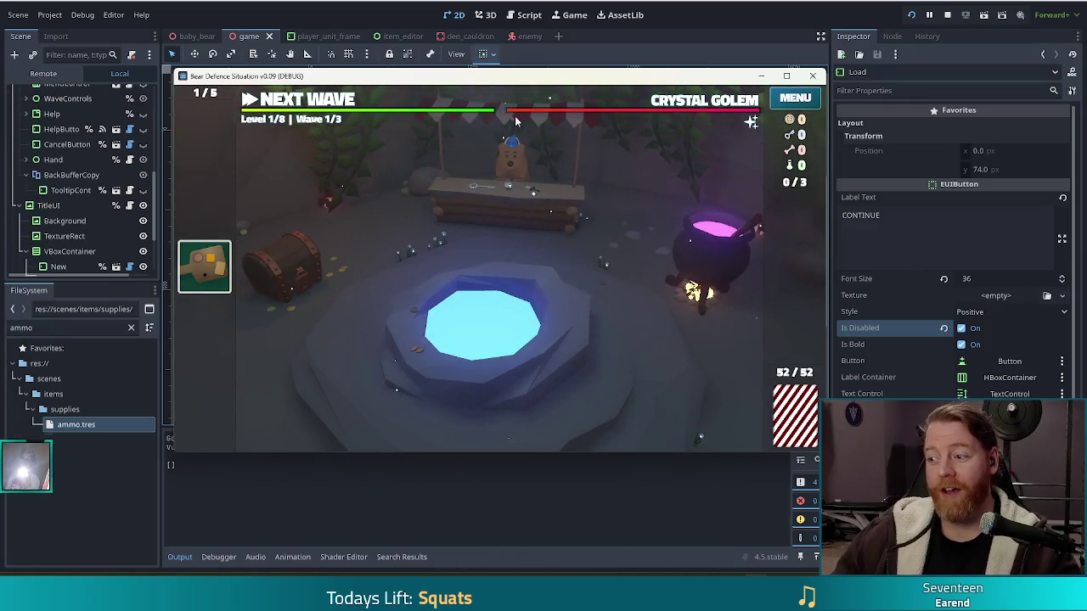
pyautogui.click(299, 100)
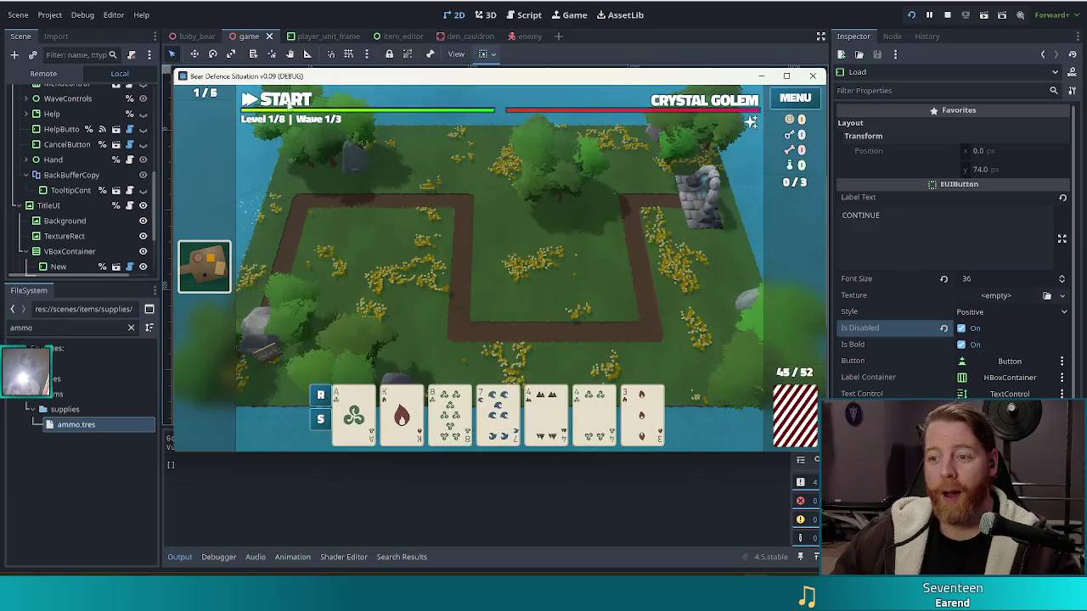
pyautogui.moveTo(713, 101)
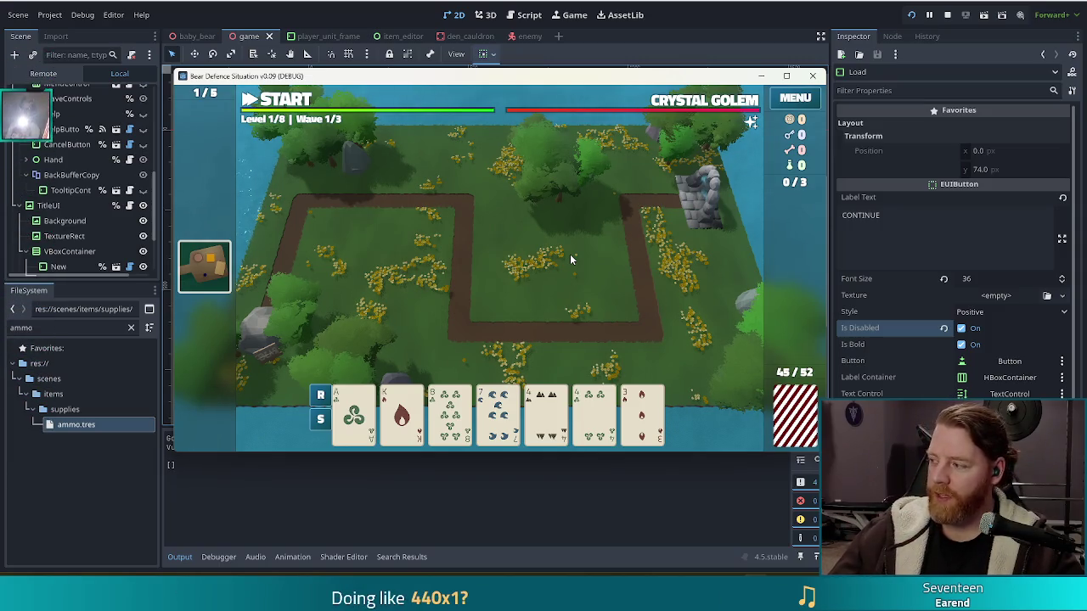
pyautogui.click(440, 393)
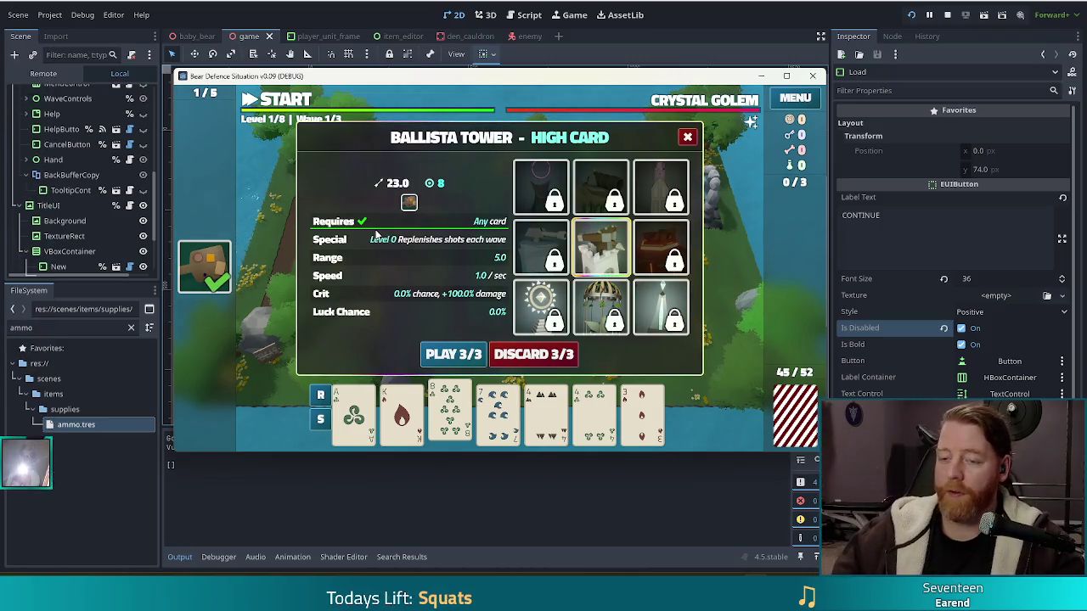
pyautogui.click(688, 137)
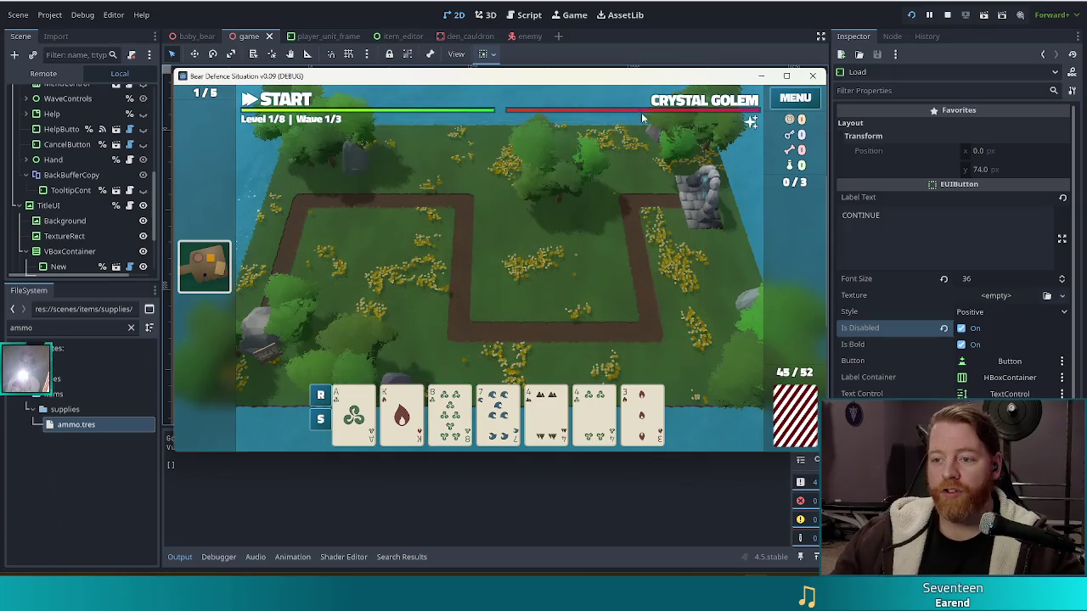
pyautogui.moveTo(670, 101)
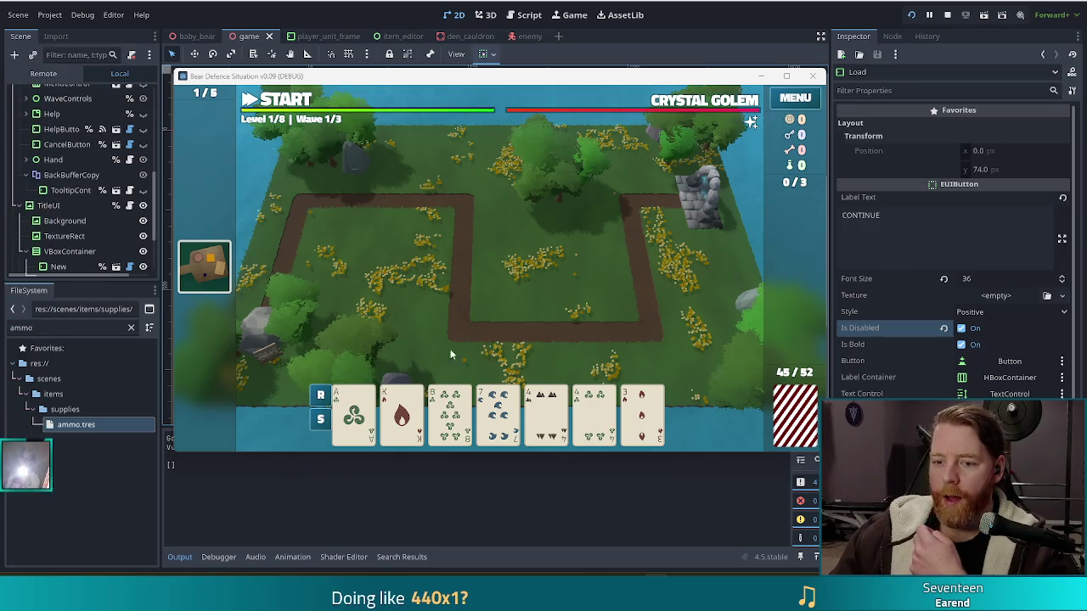
pyautogui.click(402, 411)
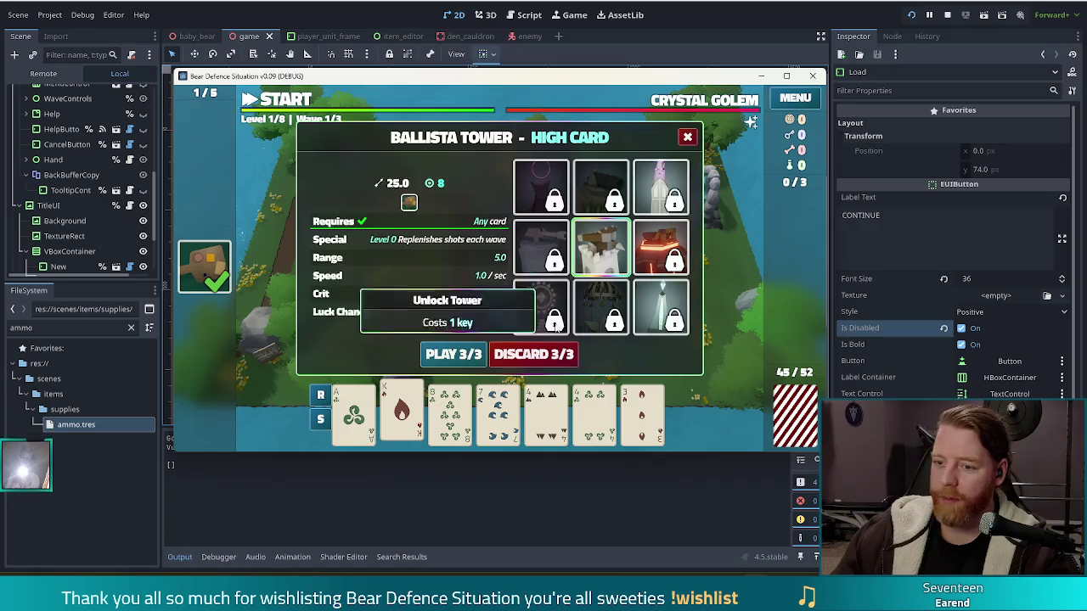
# Play the hand to begin placing a Ballista Tower.
pyautogui.click(453, 354)
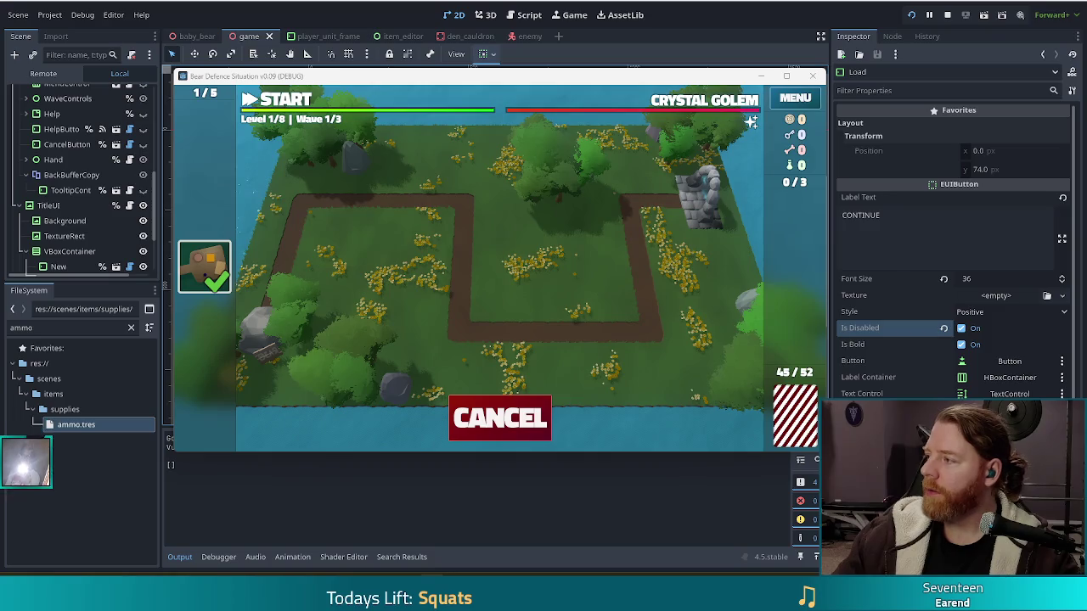
# Drag the Chrome window with the Spawn/MID/END annotated path image in front of the game.
pyautogui.moveTo(1086, 162)
pyautogui.mouseDown()
pyautogui.moveTo(690, 140)
pyautogui.moveTo(679, 2)
pyautogui.mouseUp()
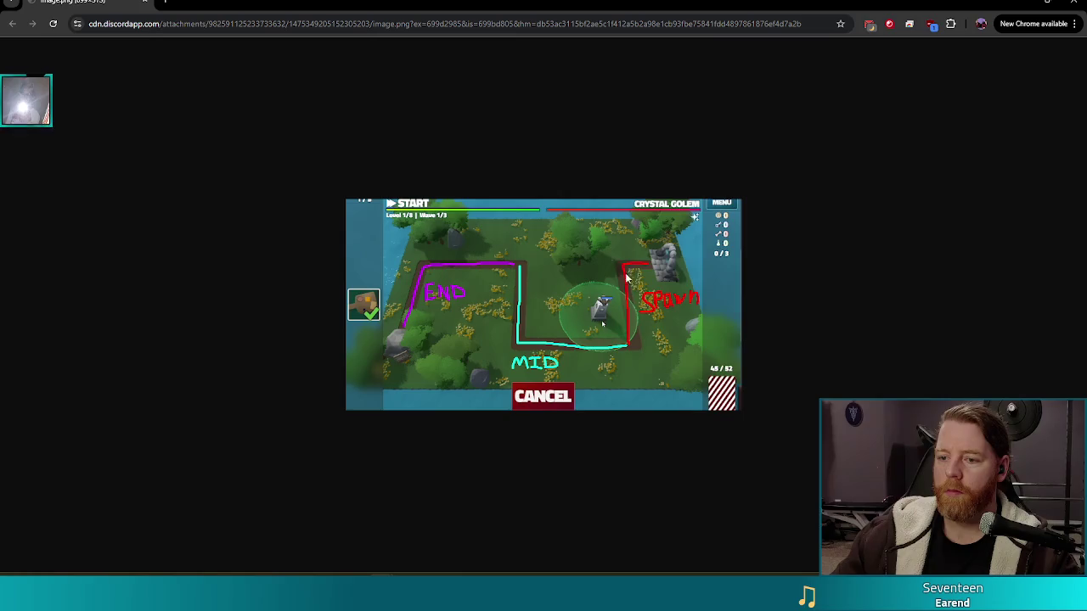